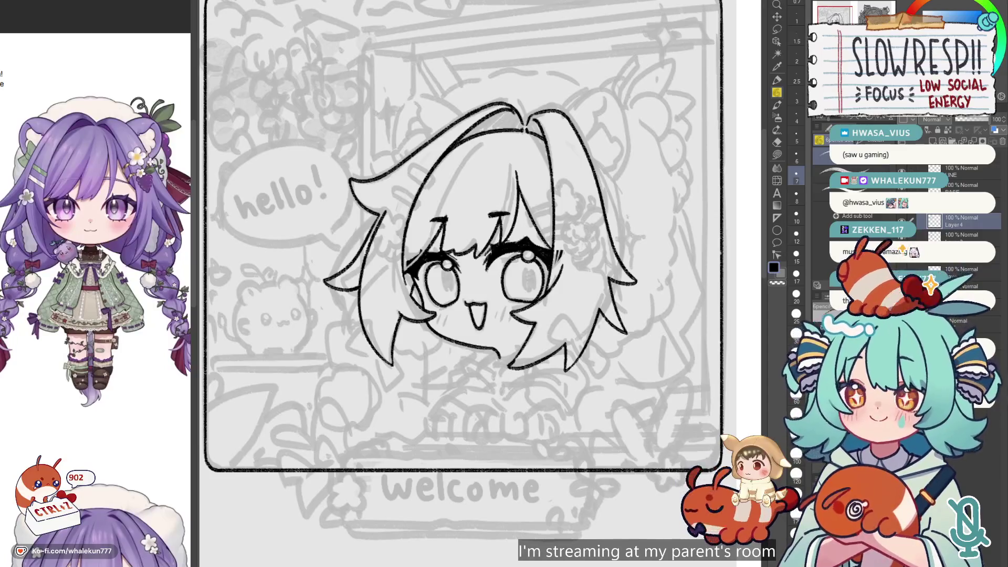
- Draw a curved petal and a bottom loop for a flower hair clip on the right hair
scroll(532, 339, "down", 5)
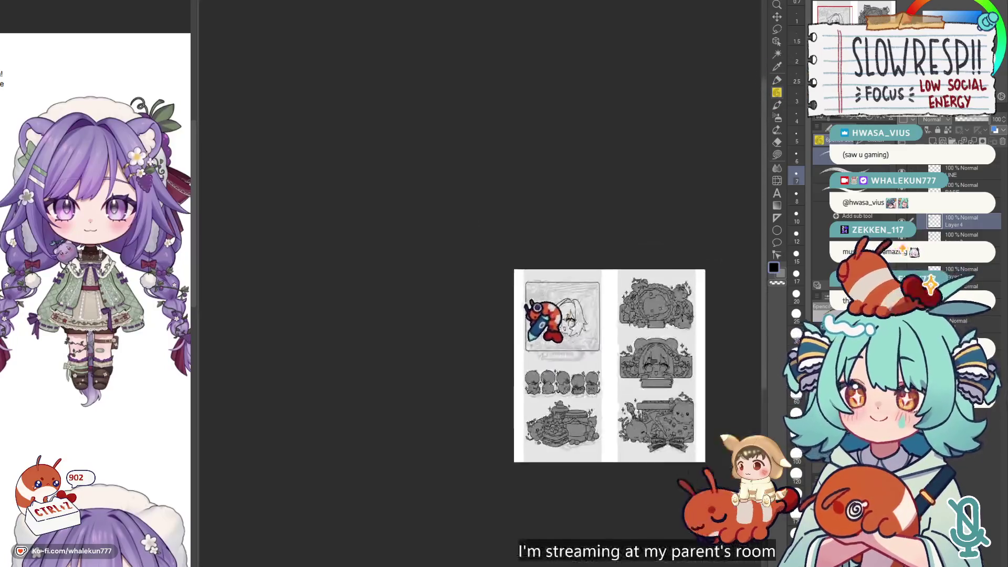
scroll(540, 315, "up", 5)
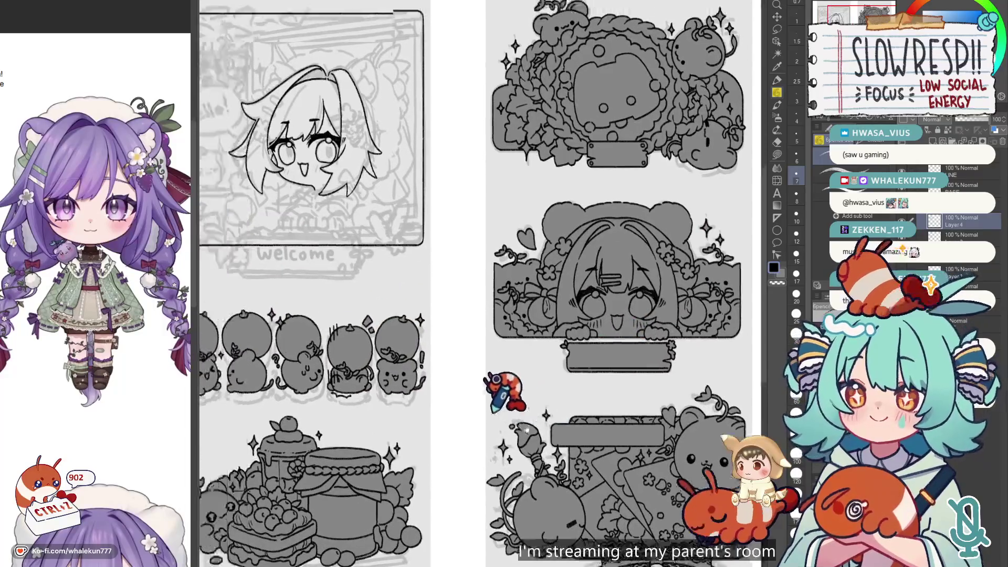
scroll(452, 415, "up", 5)
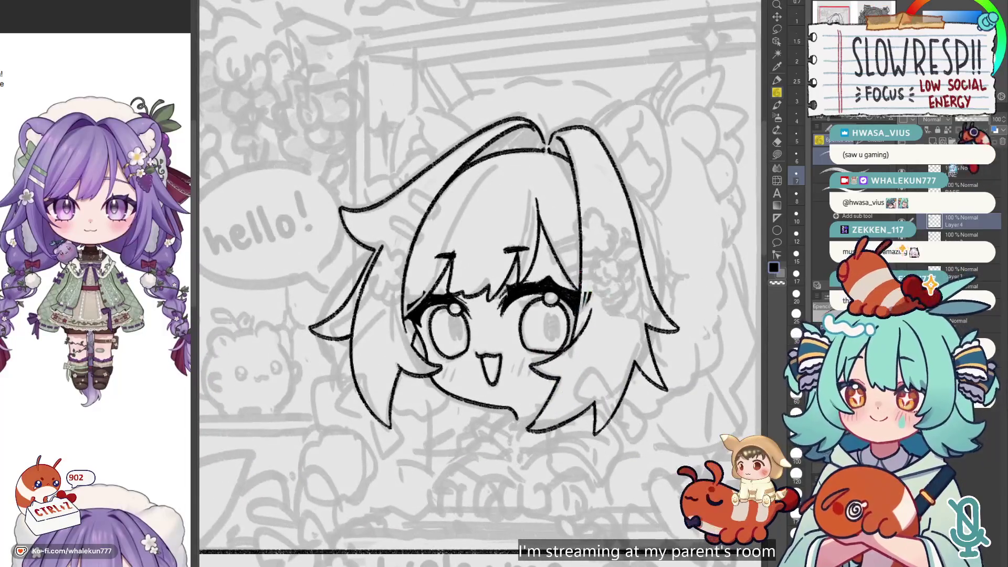
scroll(592, 303, "up", 2)
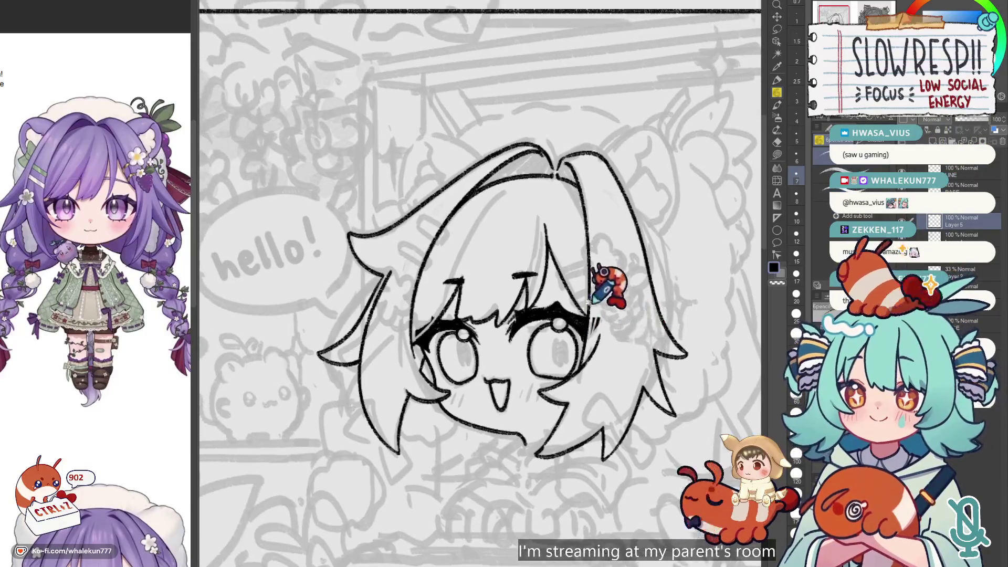
scroll(591, 301, "up", 4)
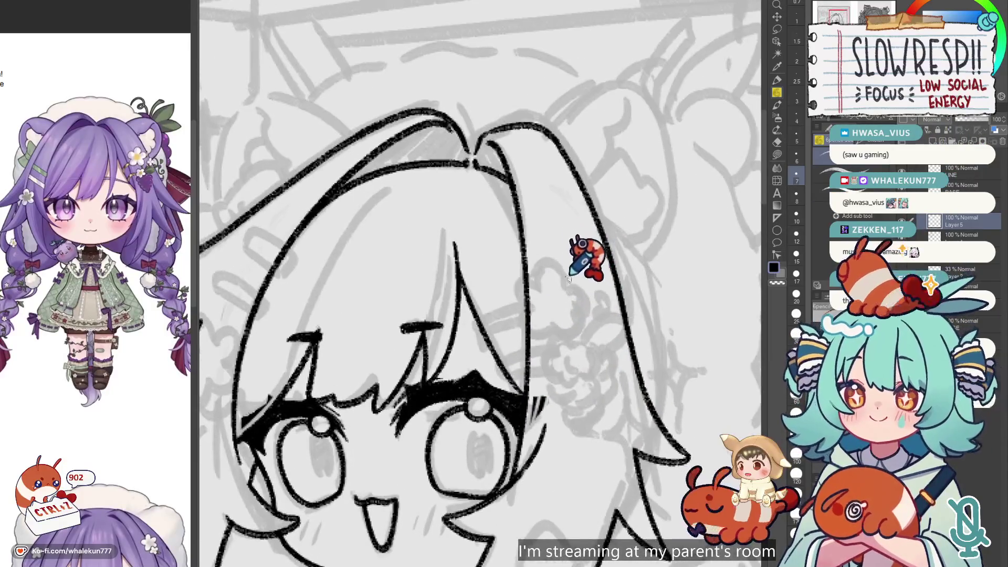
key("ctrl+z")
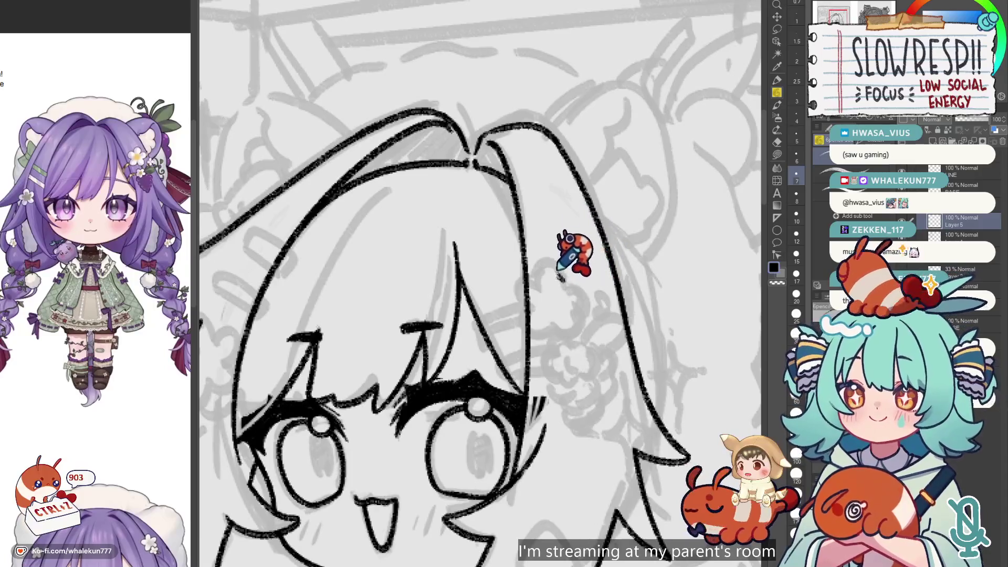
key("ctrl+z")
left_click_drag(570, 279, 577, 244)
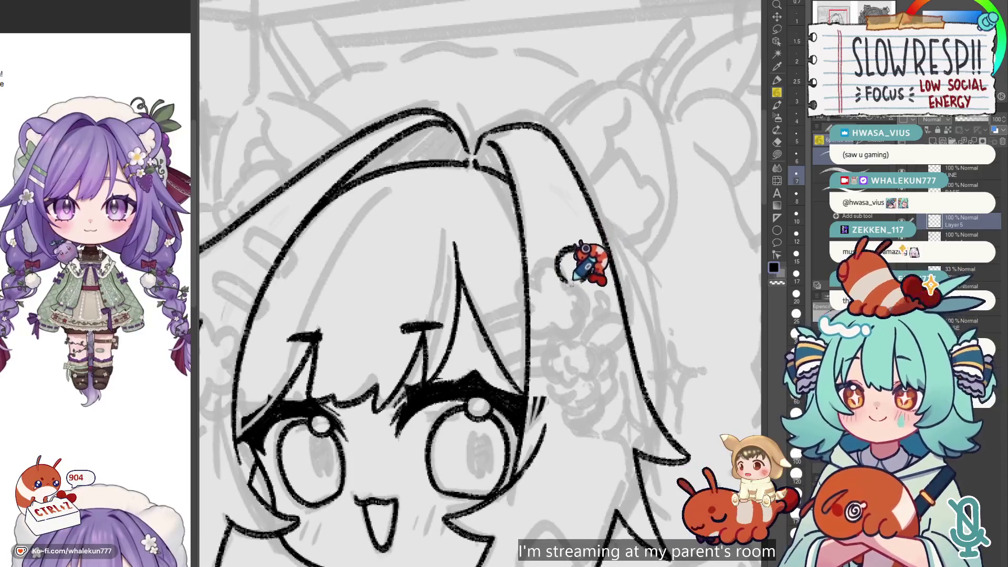
left_click_drag(547, 314, 581, 317)
- Redraw the flower's curved petal and add its left and bottom petals
key("ctrl+z")
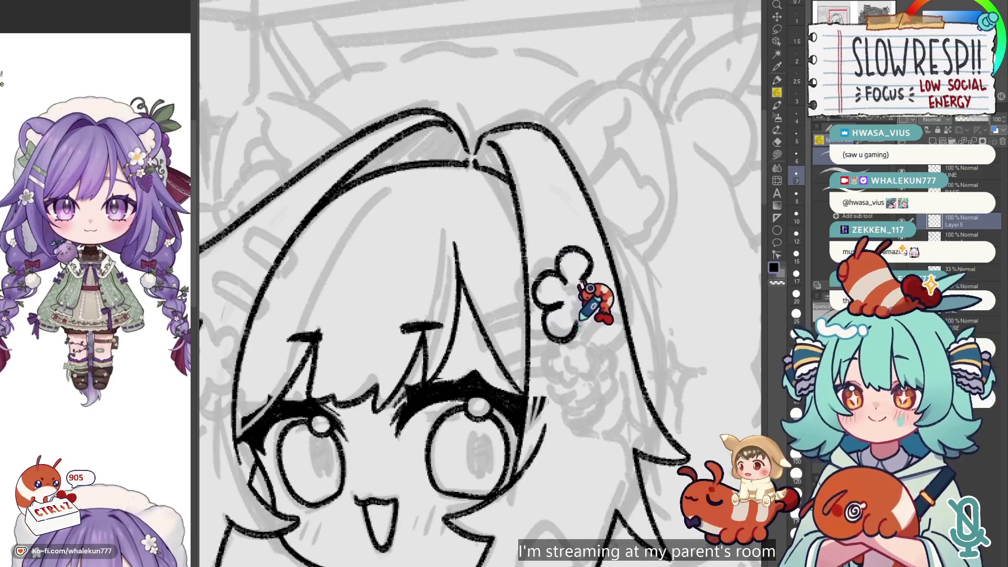
key("ctrl+z")
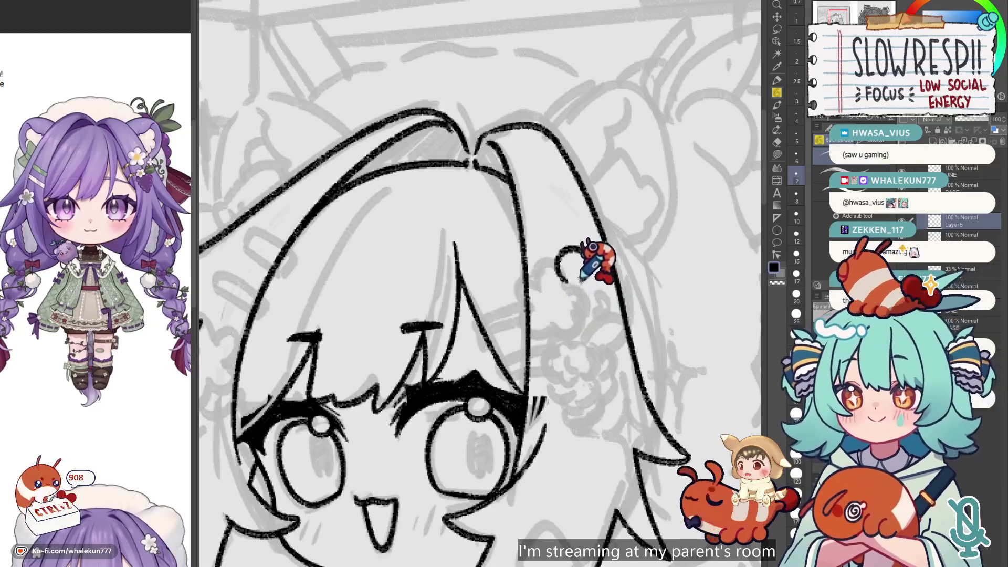
left_click_drag(580, 251, 575, 283)
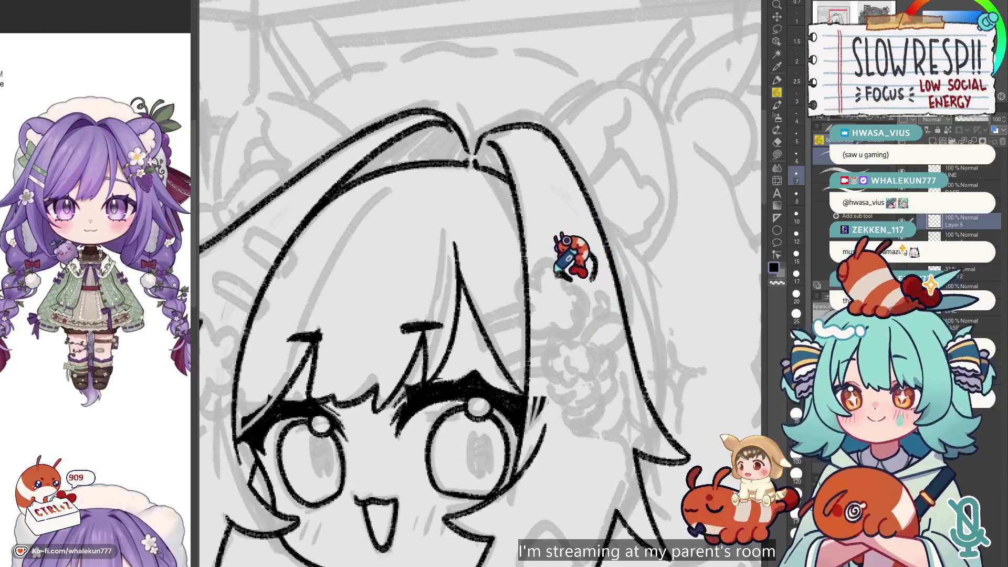
left_click_drag(552, 314, 615, 294)
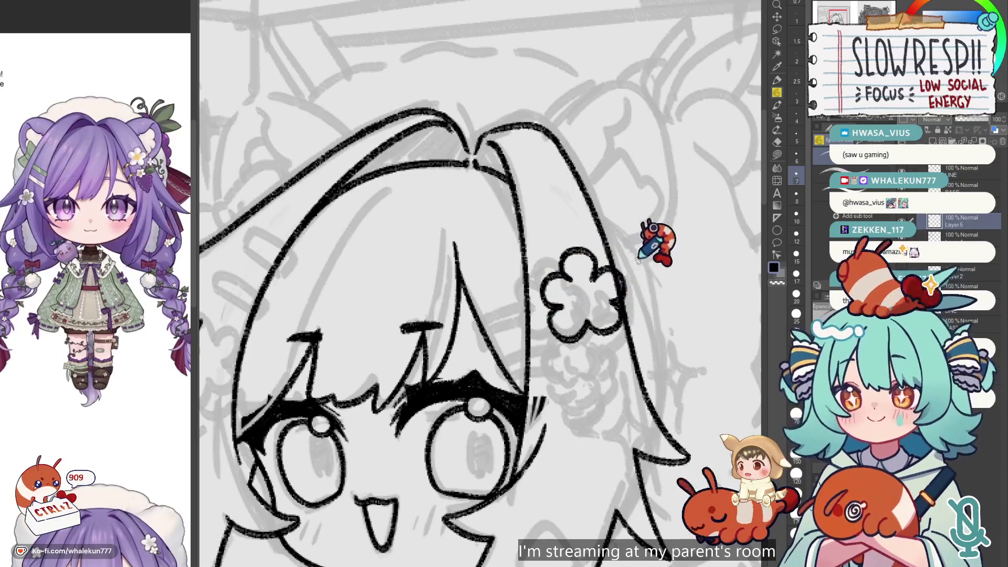
- Nudge the flower up and left, then add a leaf beside the lower flower
key("k")
left_click_drag(596, 289, 593, 279)
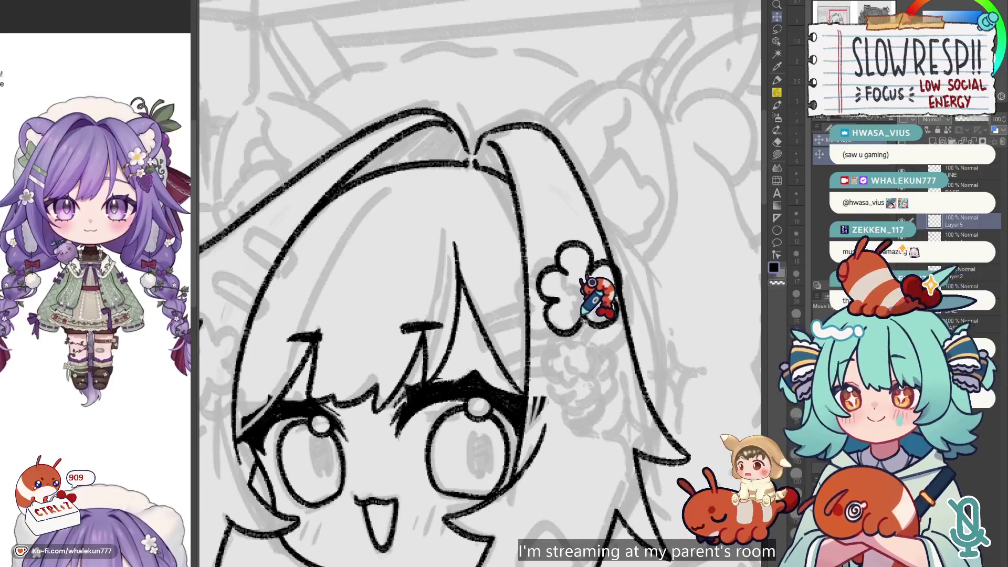
left_click(777, 92)
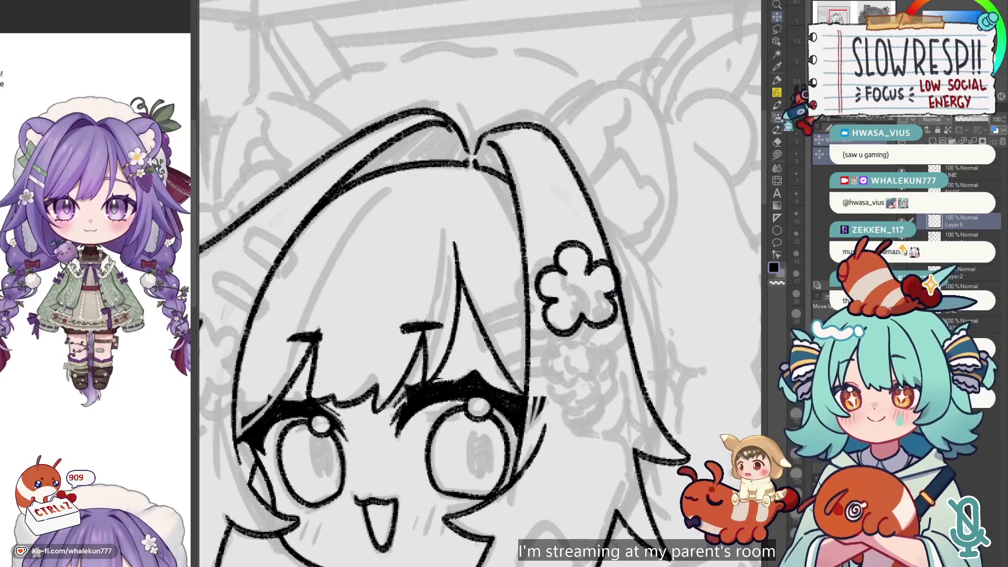
scroll(637, 255, "up", 1)
scroll(565, 307, "up", 1)
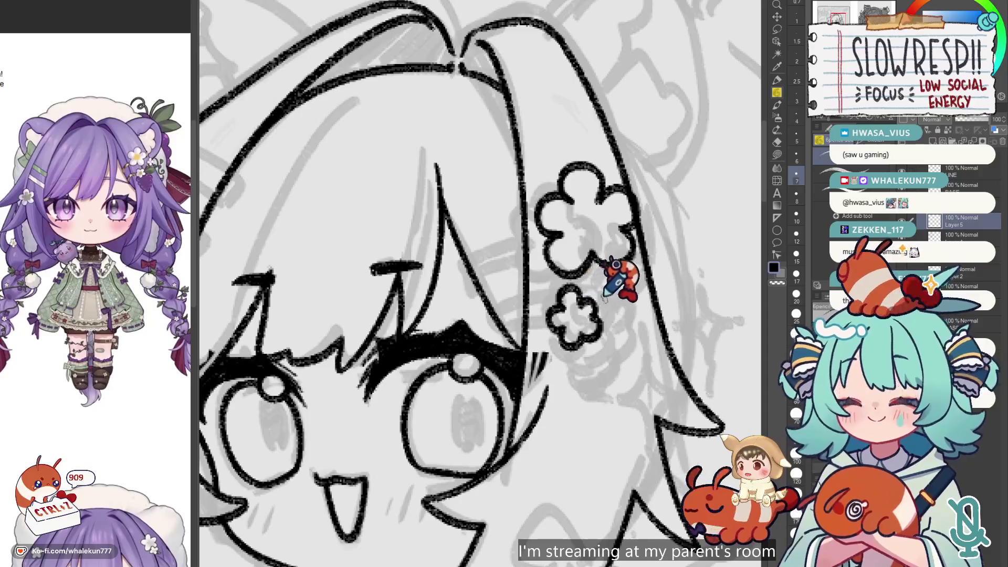
scroll(611, 265, "right", 1)
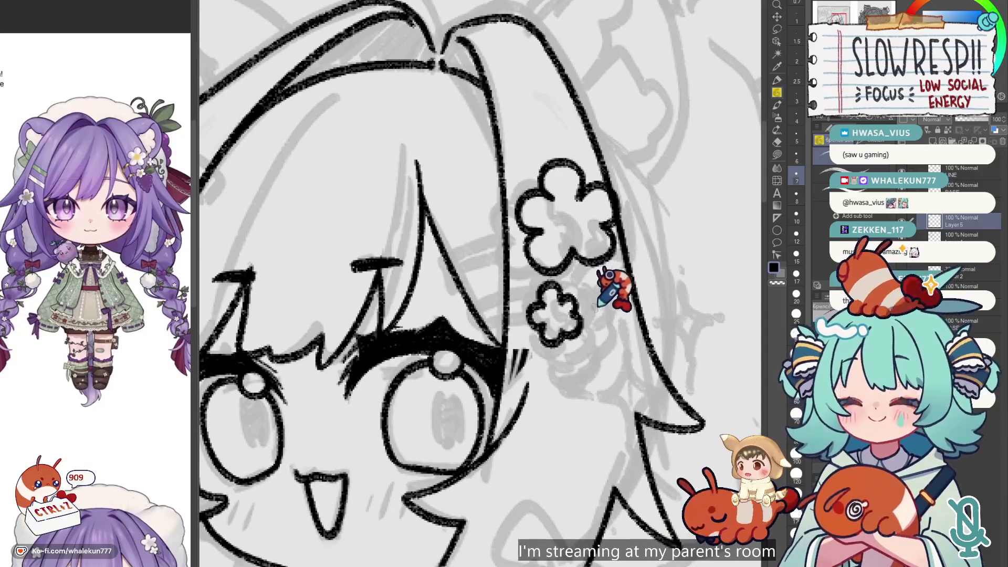
left_click_drag(575, 307, 599, 283)
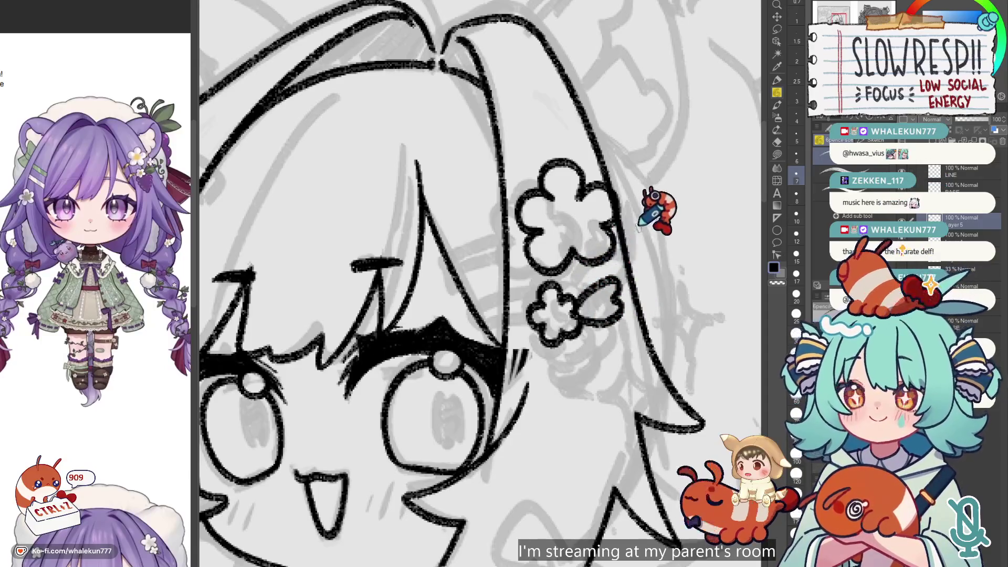
- Raise both hair-clip flowers higher and lasso-select the lower flower
left_click(777, 17)
left_click_drag(633, 224, 633, 191)
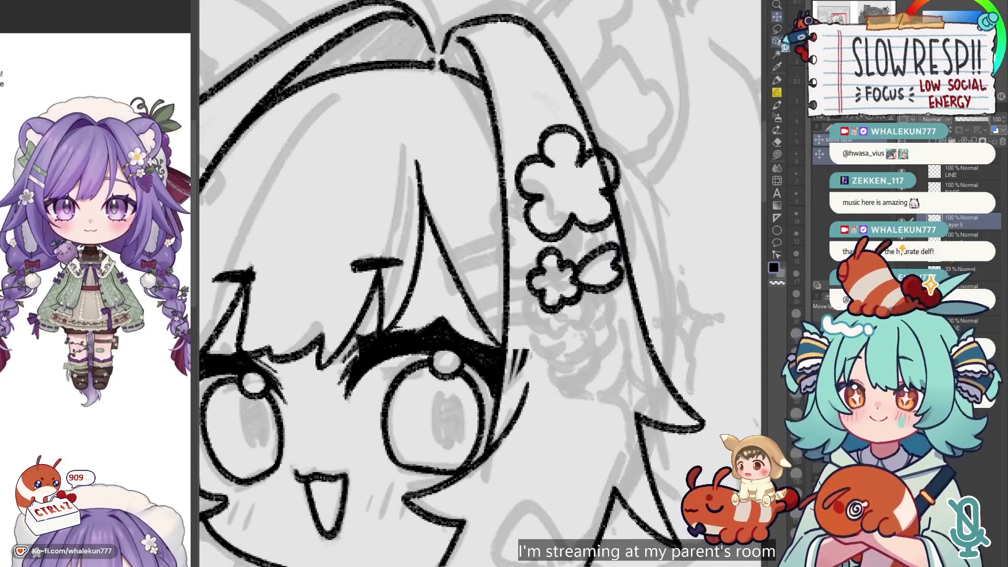
left_click(777, 29)
scroll(671, 180, "down", 3)
left_click_drag(575, 303, 572, 304)
key("Delete")
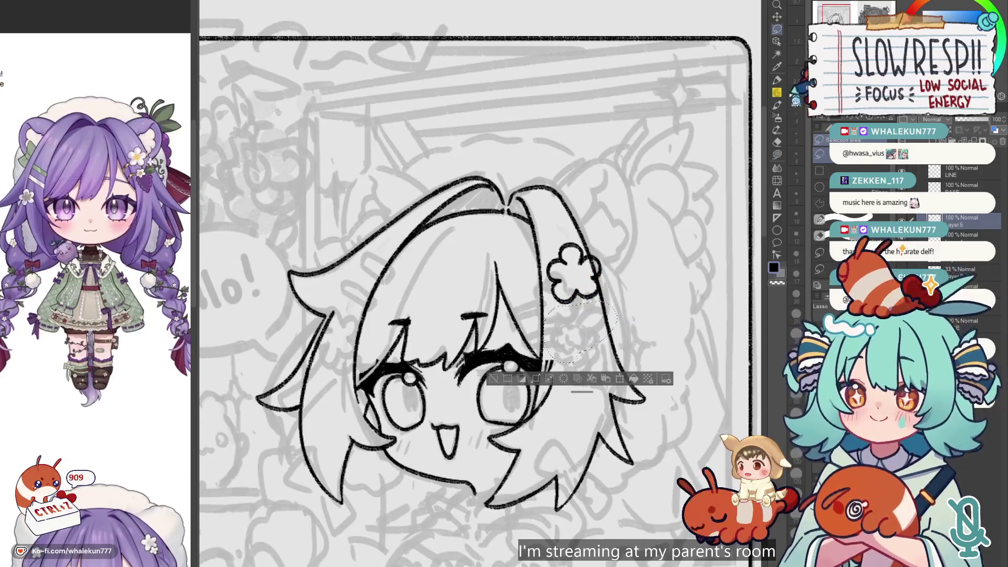
key("ctrl+z")
- Resize and reposition the lower flower with a free transform
key("ctrl+t")
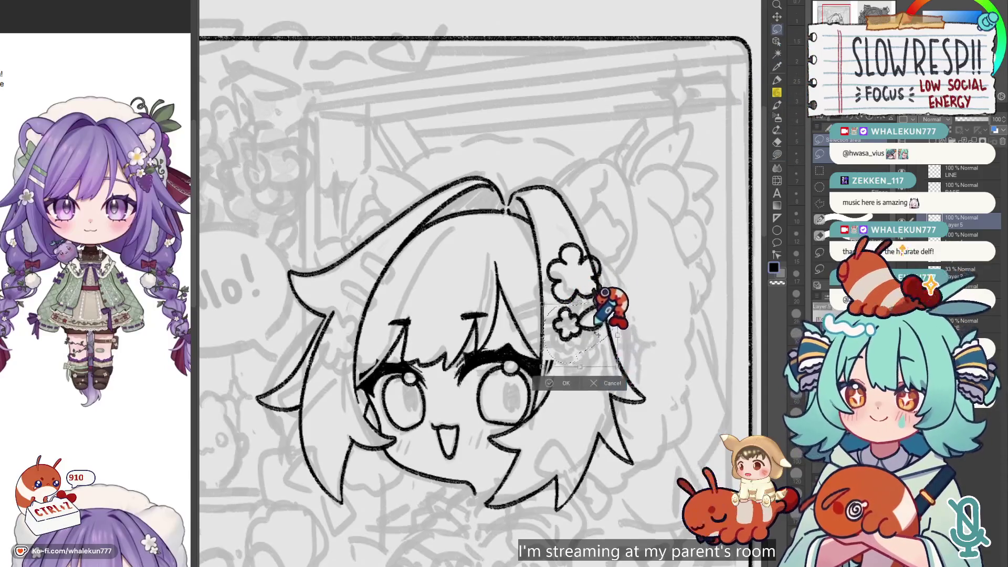
left_click_drag(604, 315, 588, 325)
key("Return")
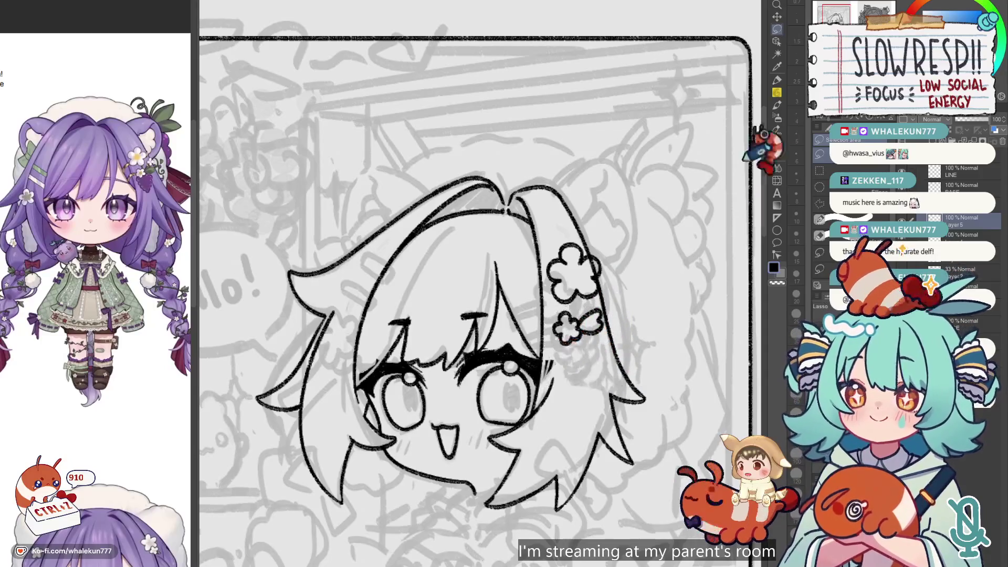
key("p")
scroll(583, 297, "up", 3)
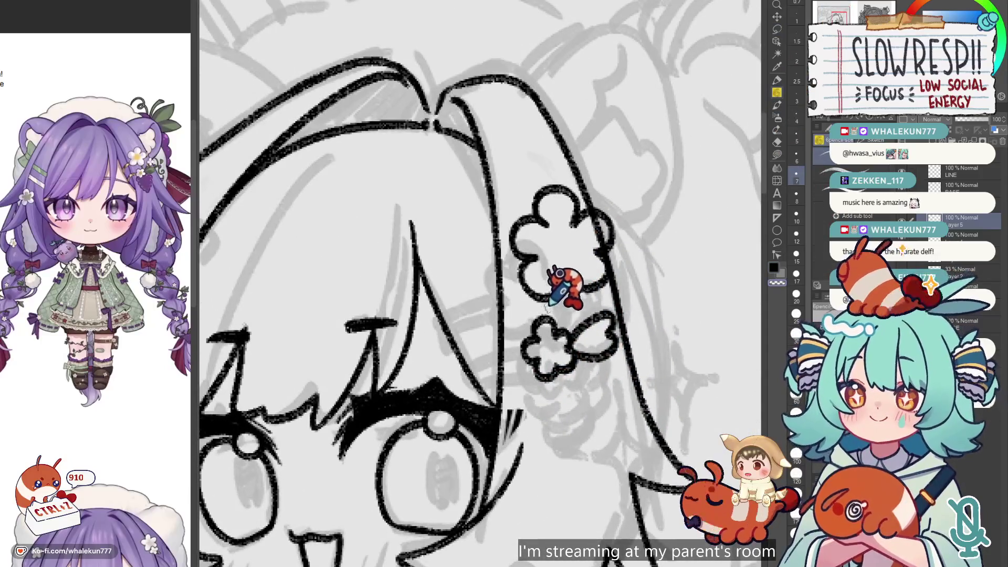
- Draw marks between the two hair-clip flowers, erase part of them, and recentre the view
key("ctrl+z")
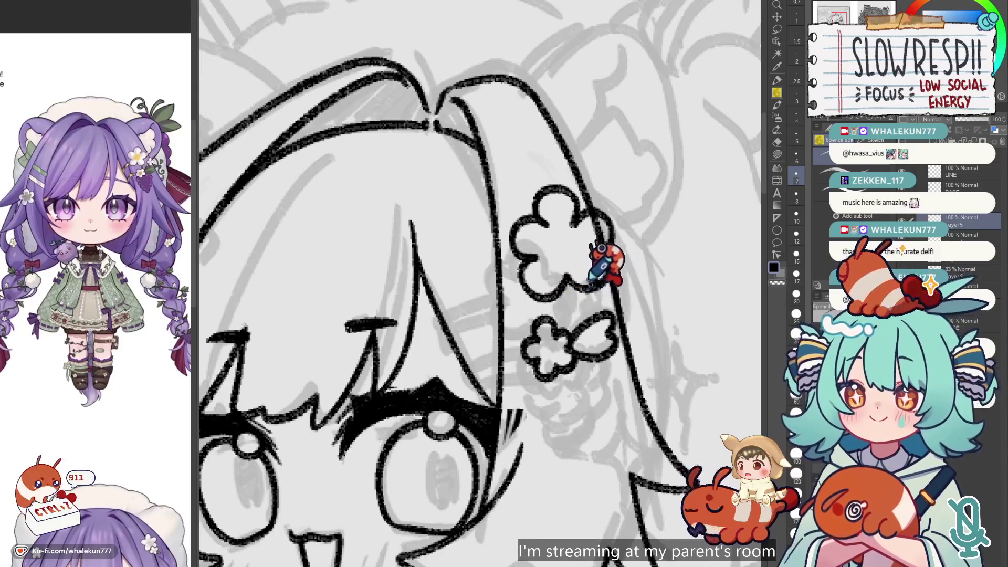
left_click_drag(577, 298, 609, 314)
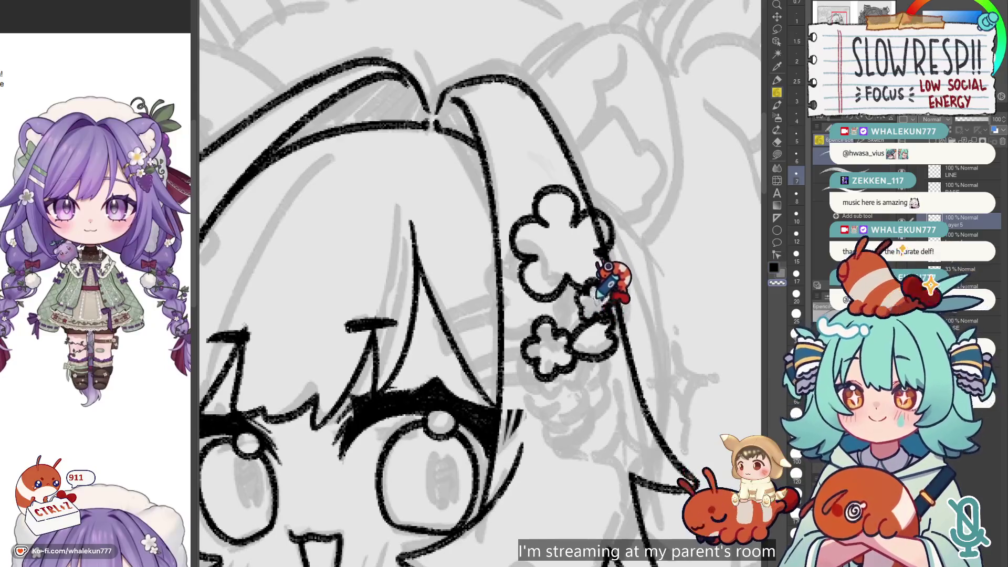
key("e")
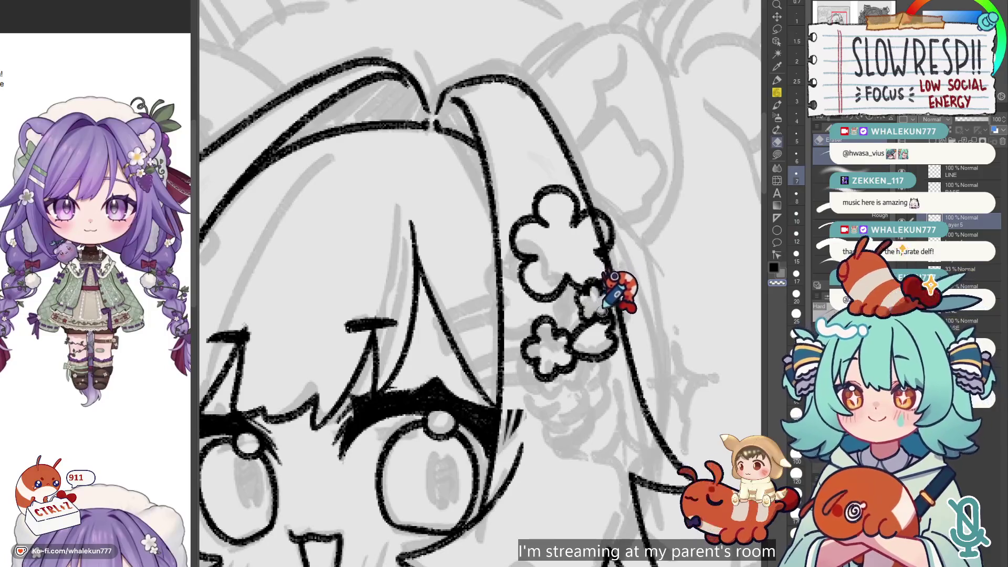
key("p")
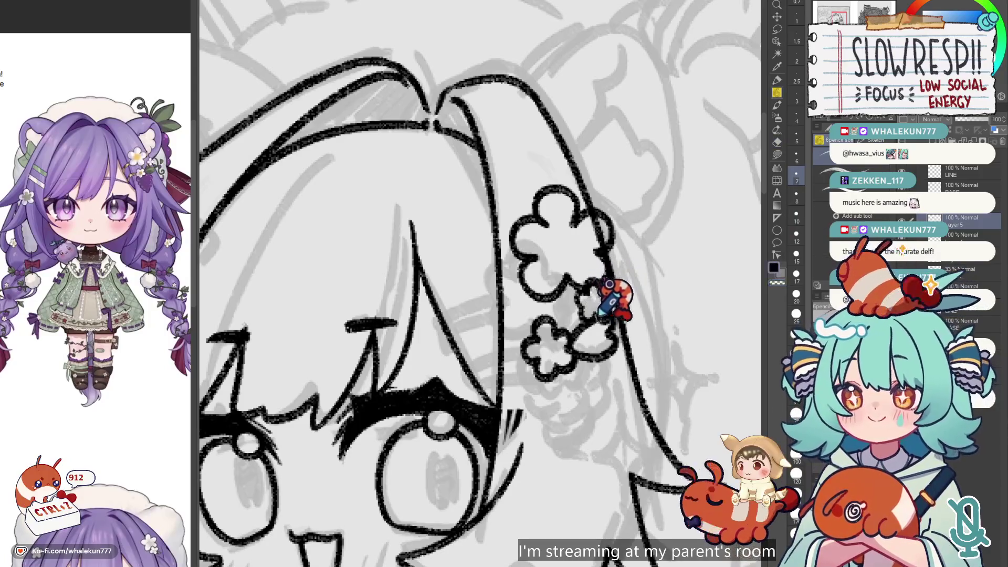
left_click_drag(606, 281, 613, 249)
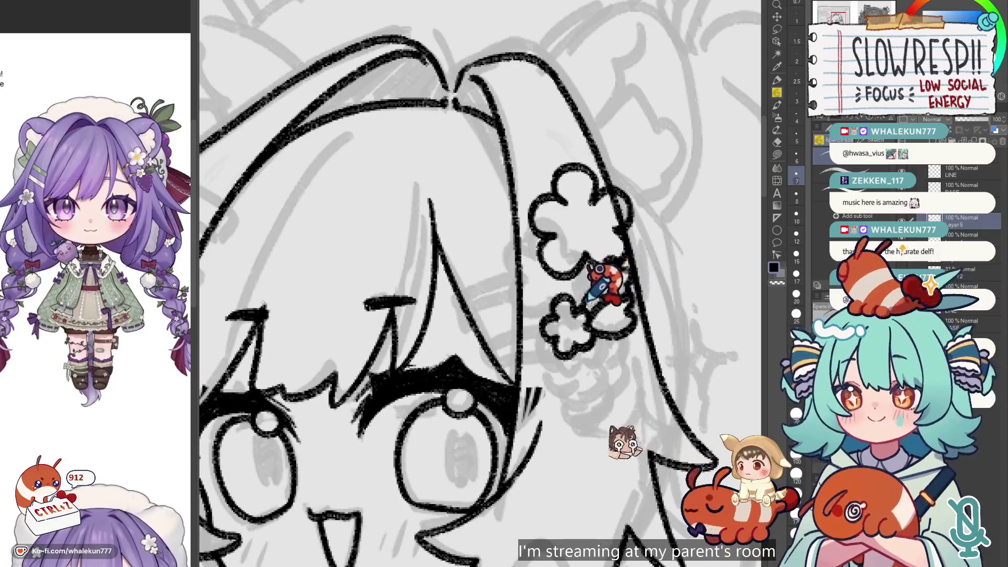
left_click_drag(599, 283, 580, 289)
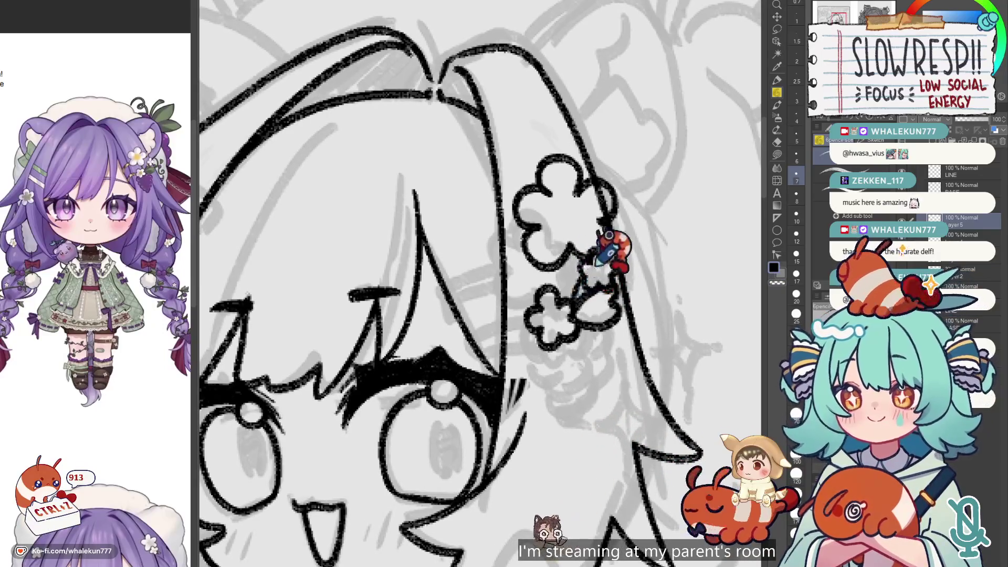
left_click_drag(619, 216, 589, 305)
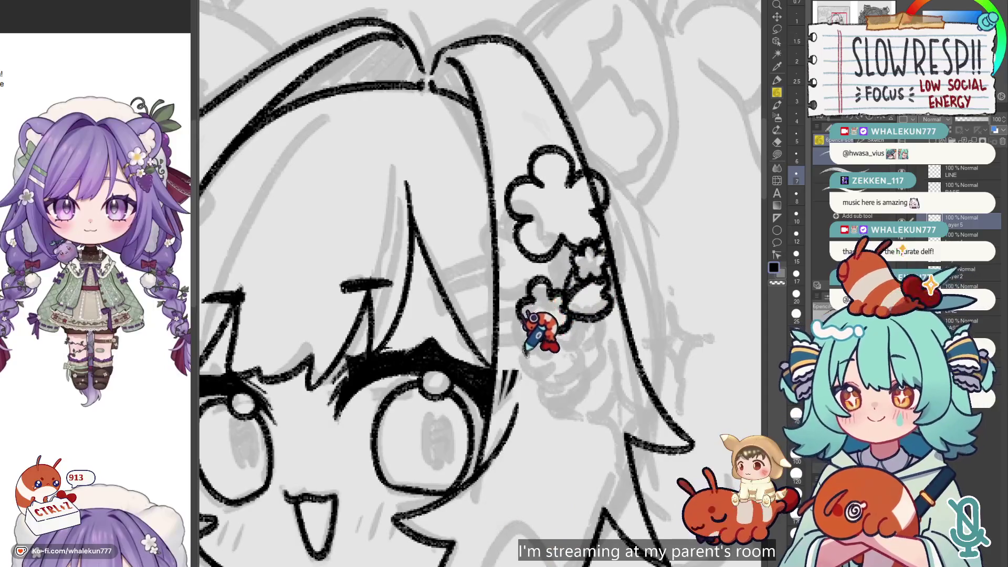
- Redraw the small hanging flower below the big one and ink its right side
key("ctrl+z")
key("ctrl+z")
mouse_move(523, 304)
left_mouse_down()
mouse_move(526, 365)
mouse_move(561, 397)
left_mouse_up()
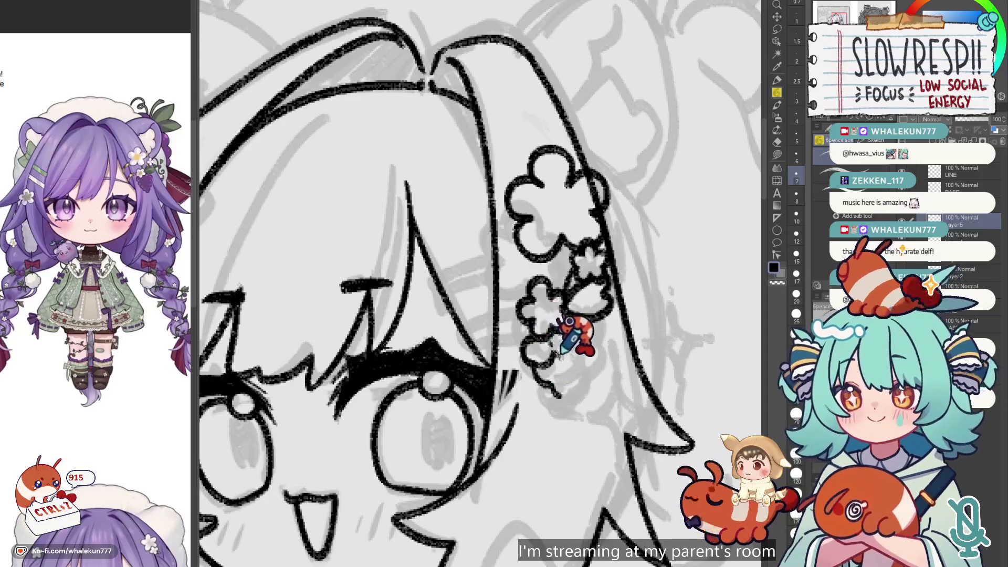
mouse_move(585, 295)
left_mouse_down()
mouse_move(589, 329)
mouse_move(603, 311)
mouse_move(604, 331)
left_mouse_up()
key("ctrl+z")
key("ctrl+z")
key("ctrl+z")
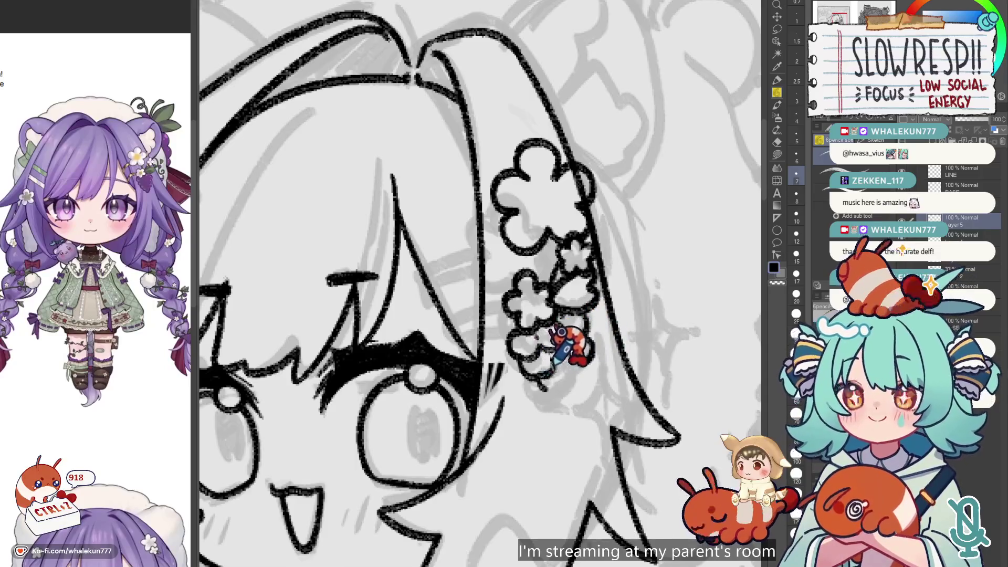
scroll(592, 319, "down", 2)
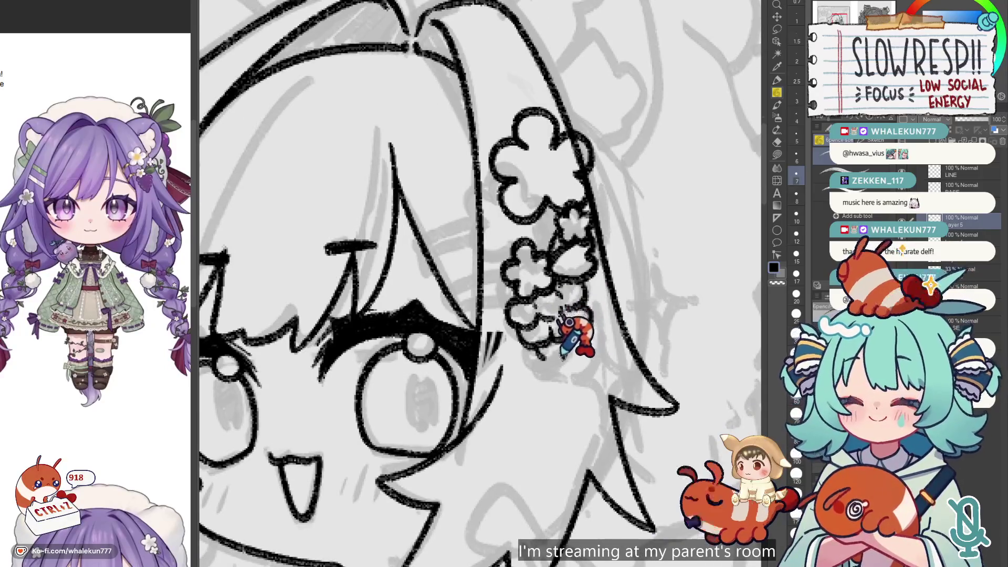
key("e")
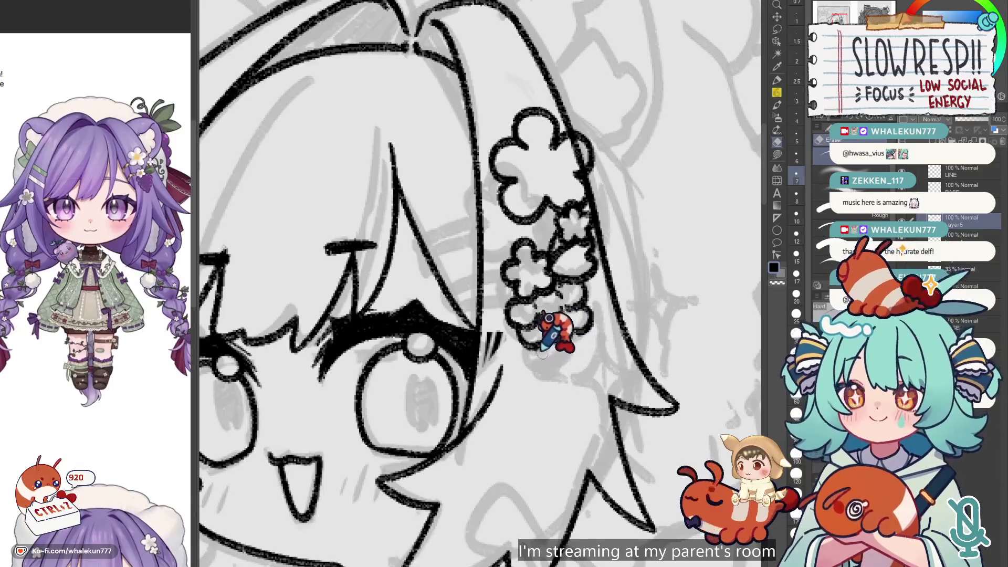
key("p")
- Undo the recent strokes on the lower small flowers
key("ctrl+z")
key("ctrl+z")
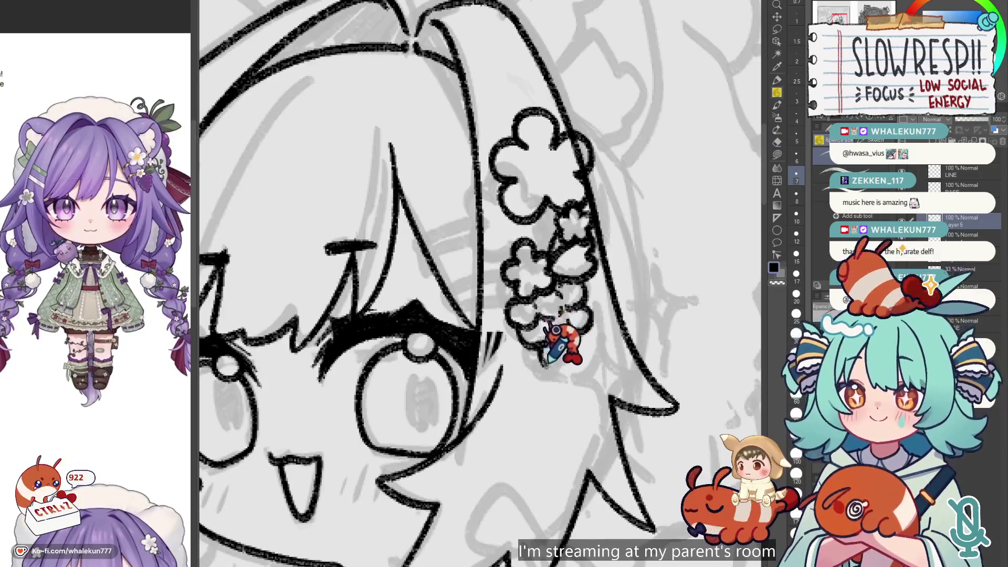
key("ctrl+z")
key("ctrl+z")
key("ctrl+z")
key("ctrl+z")
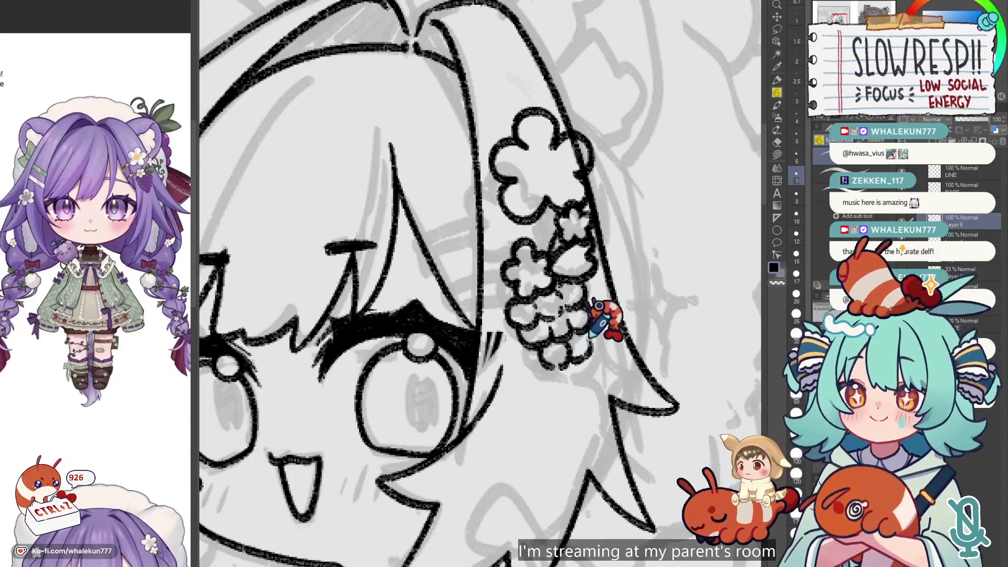
scroll(585, 372, "down", 5)
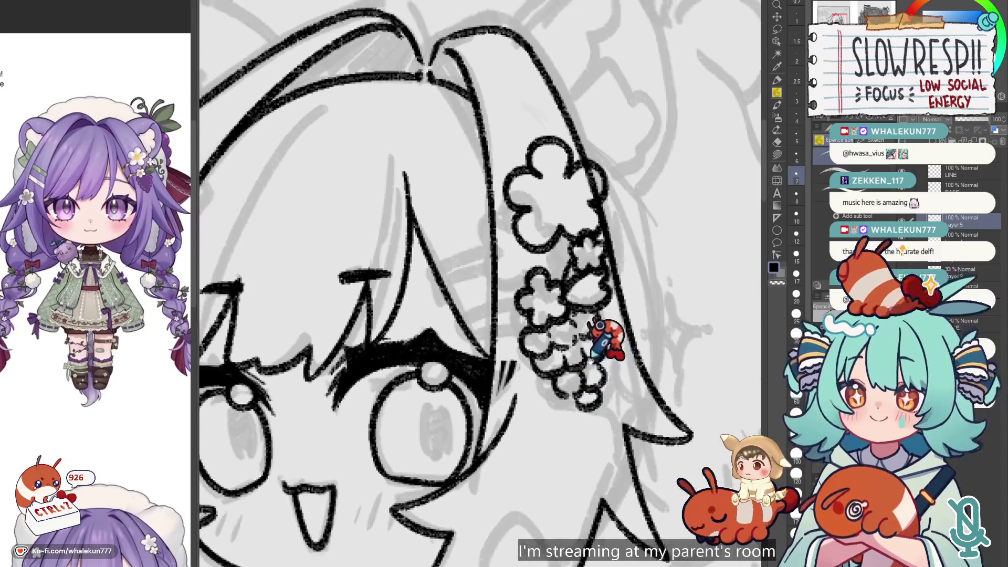
scroll(620, 336, "up", 4)
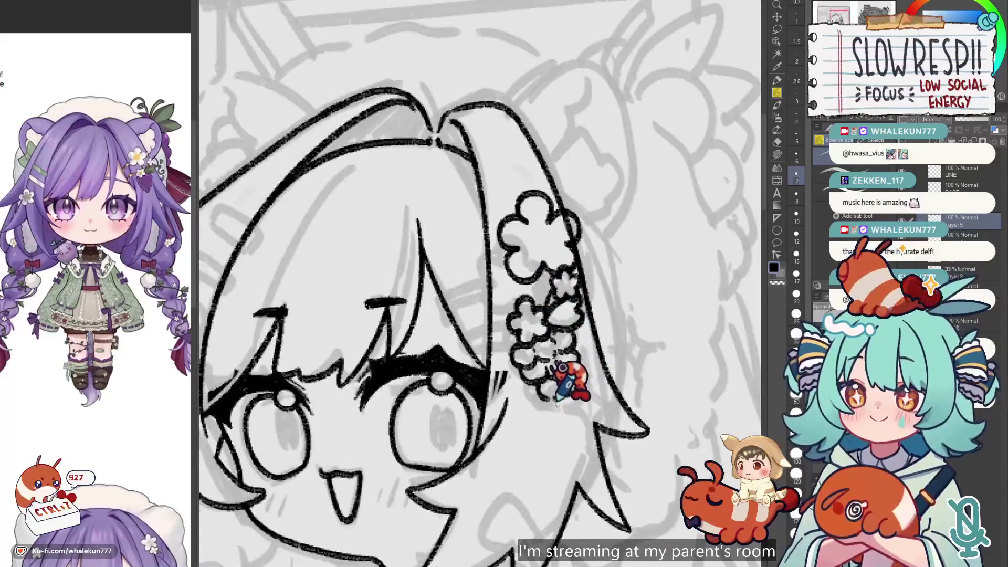
key("ctrl+z")
key("ctrl+z")
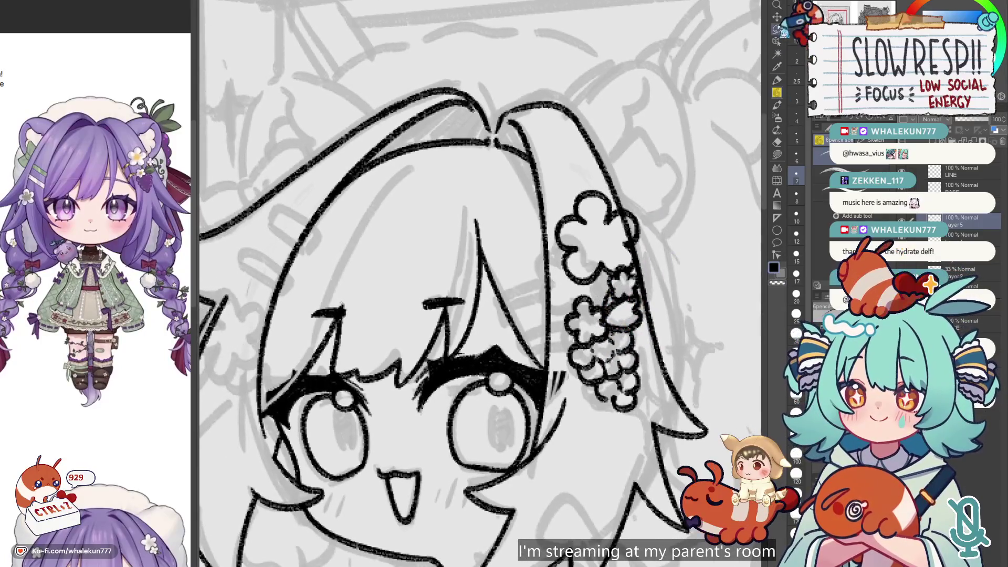
left_click(780, 28)
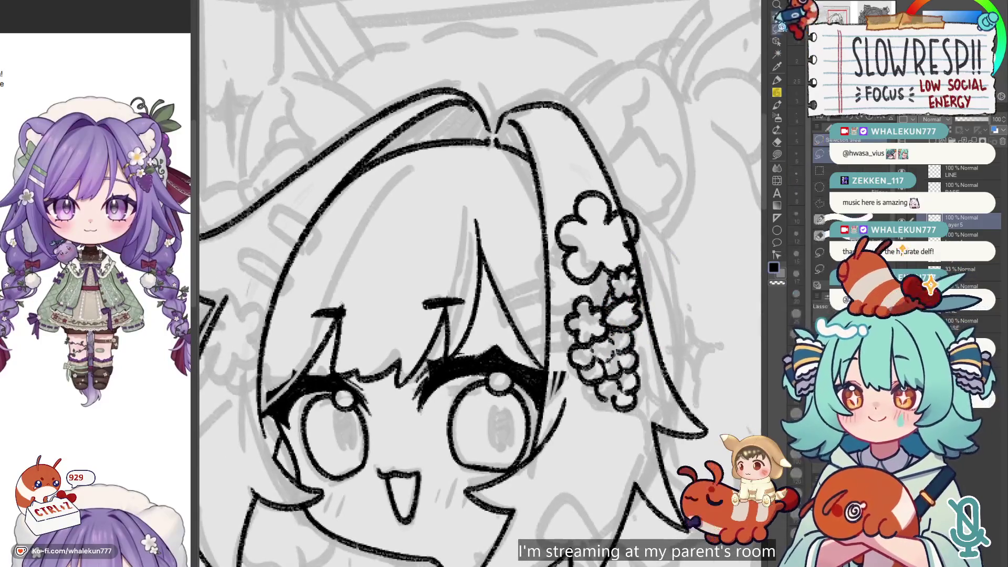
- Zoom out to check the whole sticker frame, then try a clip line toward the big flower and undo it
left_click(778, 16)
key("ctrl+0")
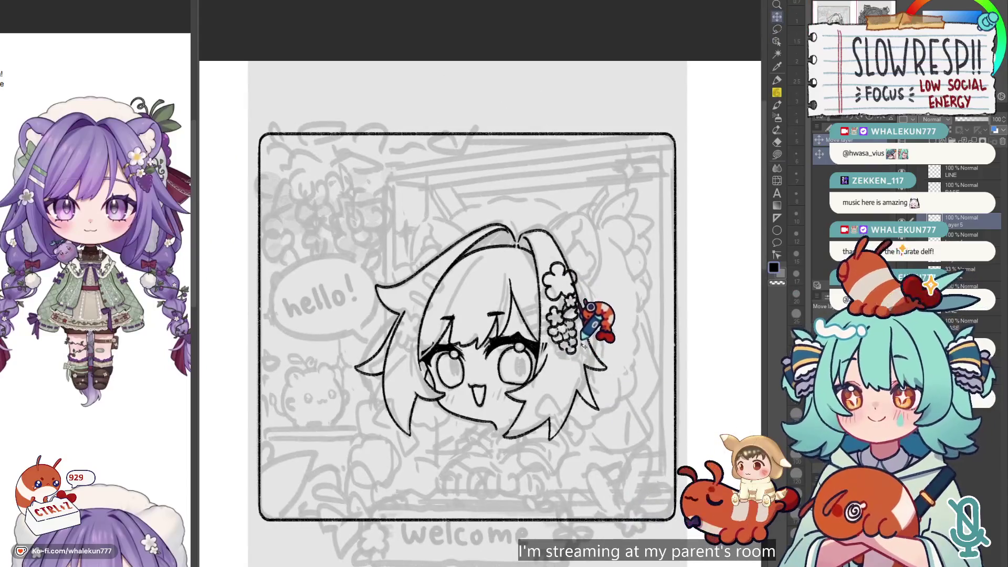
scroll(588, 331, "up", 5)
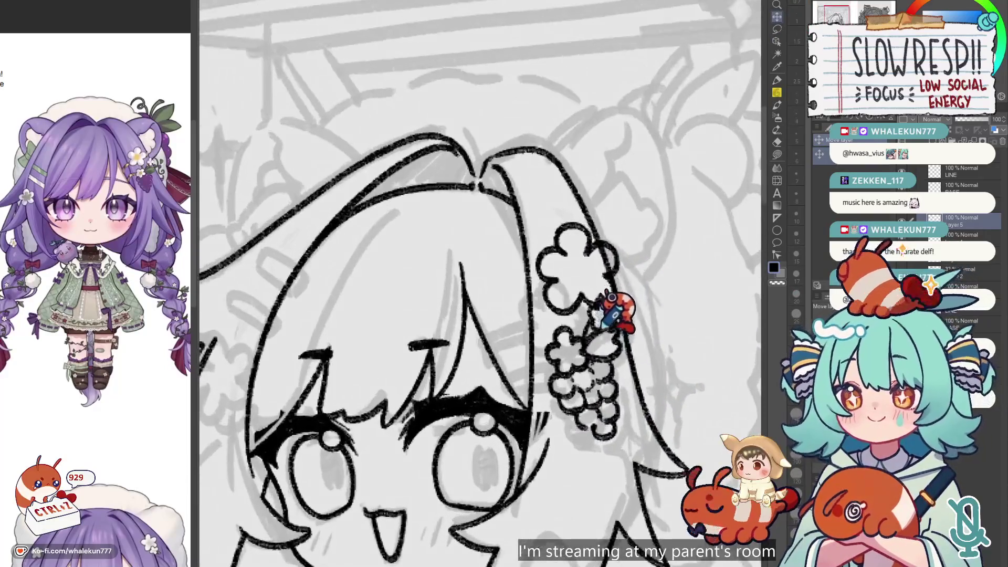
key("p")
scroll(569, 290, "up", 1)
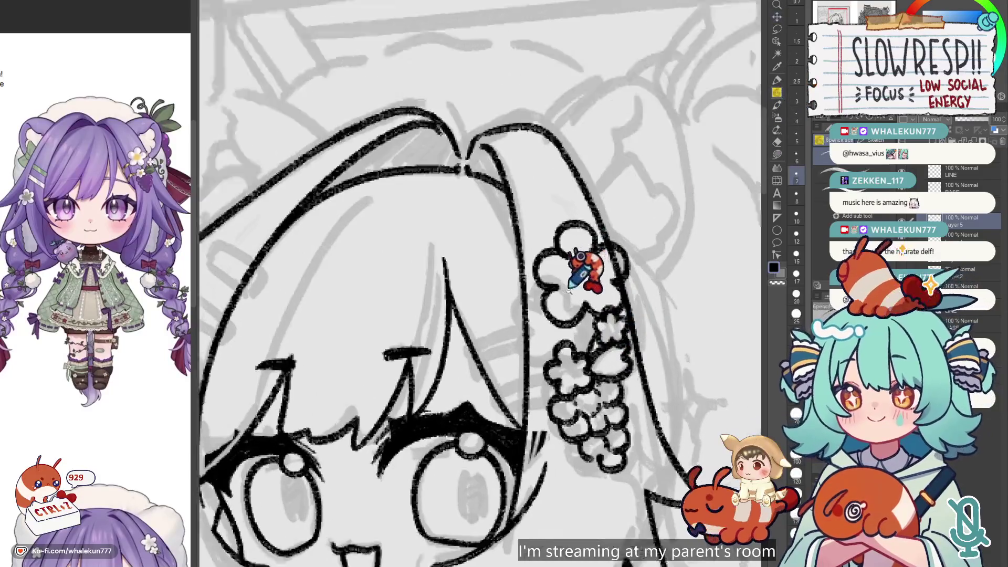
left_click_drag(569, 291, 618, 270)
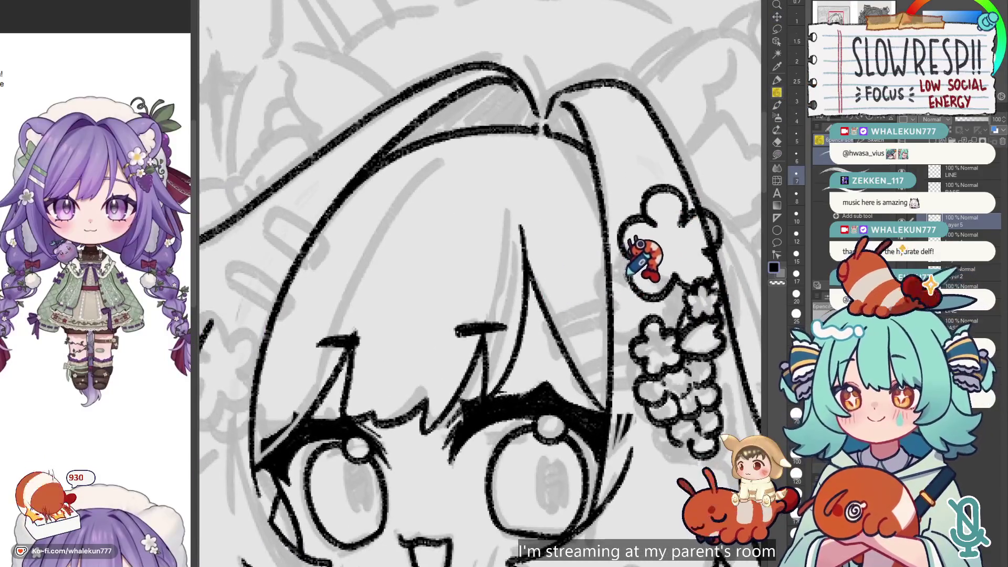
key("ctrl+z")
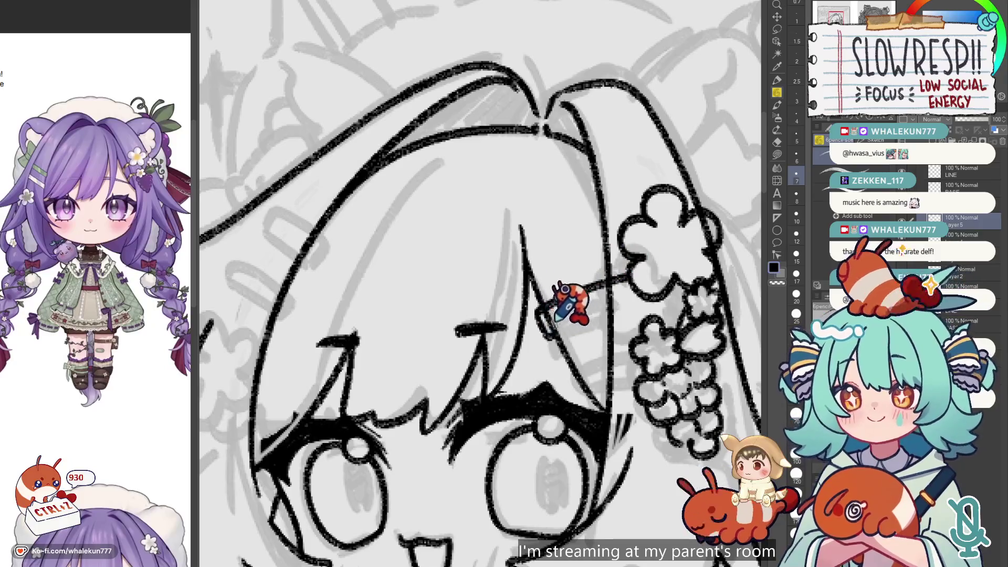
- Draw the hair clip line across the bangs into the big flower, undoing earlier attempts
key("ctrl+z")
key("ctrl+z")
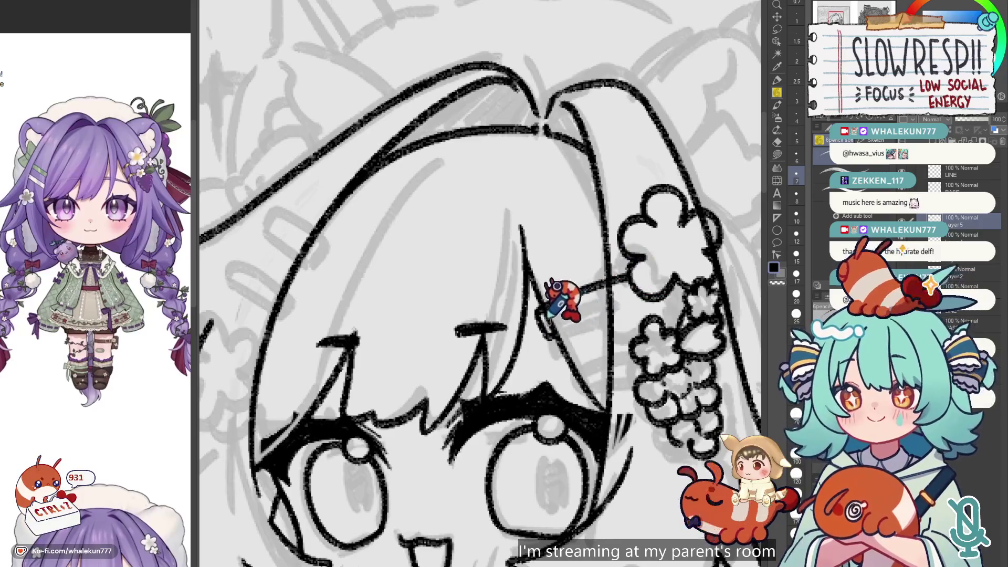
left_click_drag(625, 275, 555, 314)
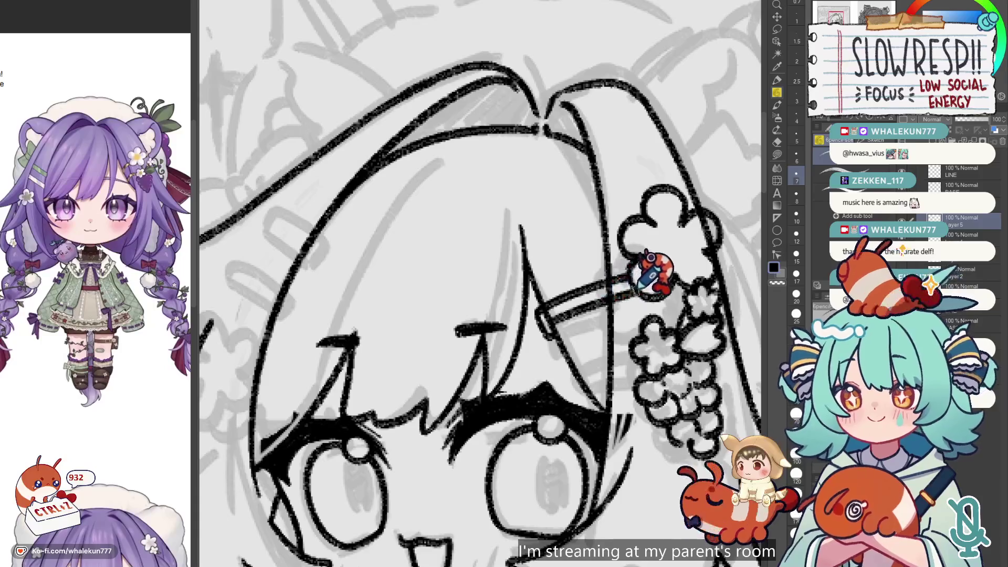
scroll(650, 258, "down", 2)
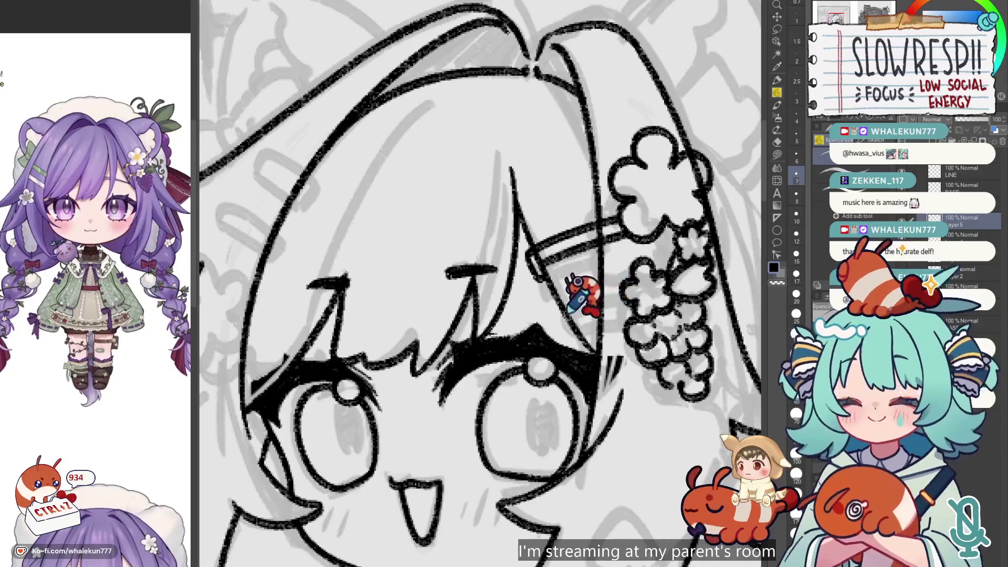
key("ctrl+z")
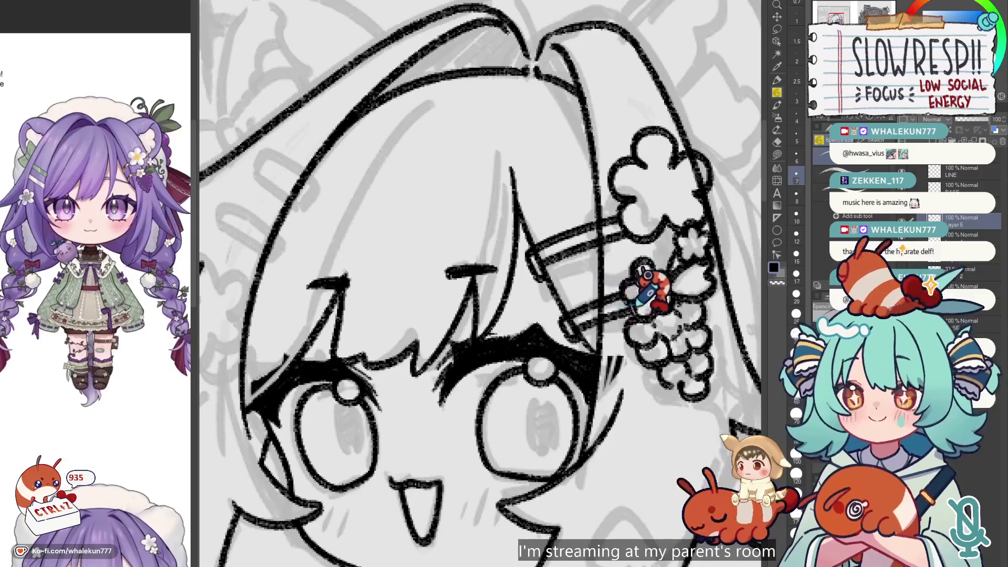
scroll(598, 289, "right", 3)
scroll(597, 290, "down", 5)
scroll(573, 312, "up", 4)
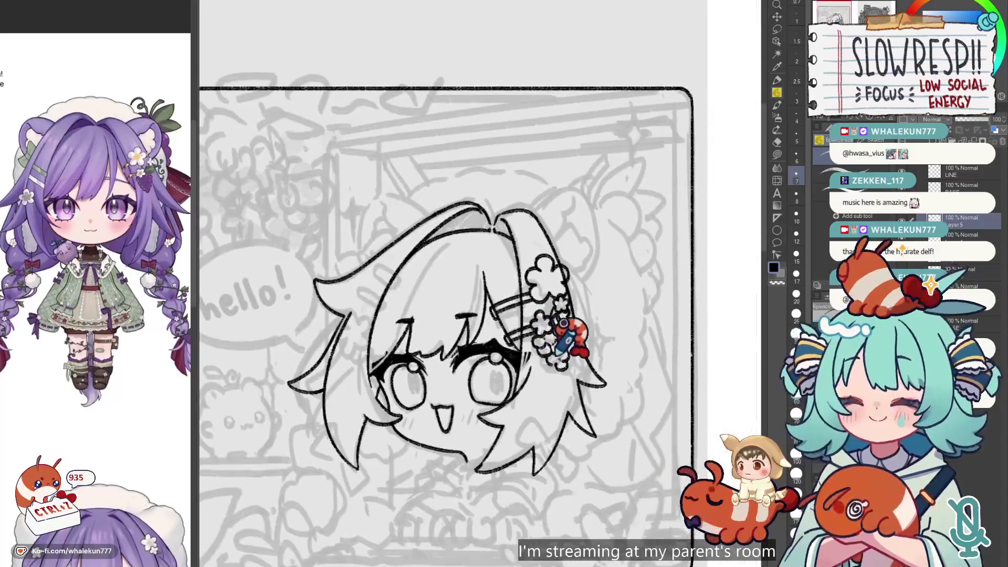
scroll(166, 327, "down", 5)
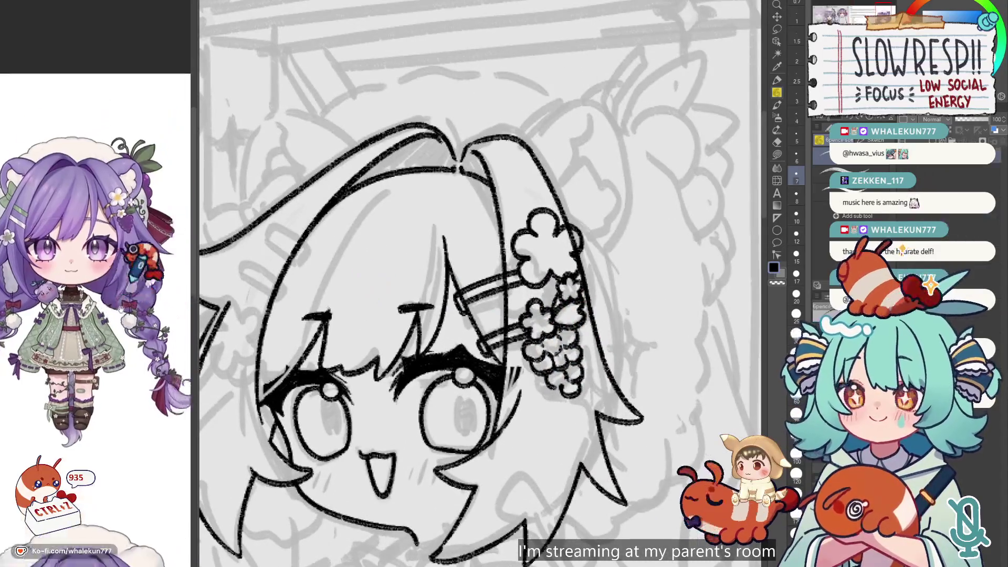
- Enlarge the character design reference to study the hair clip, then undo the last stroke
left_click(166, 327)
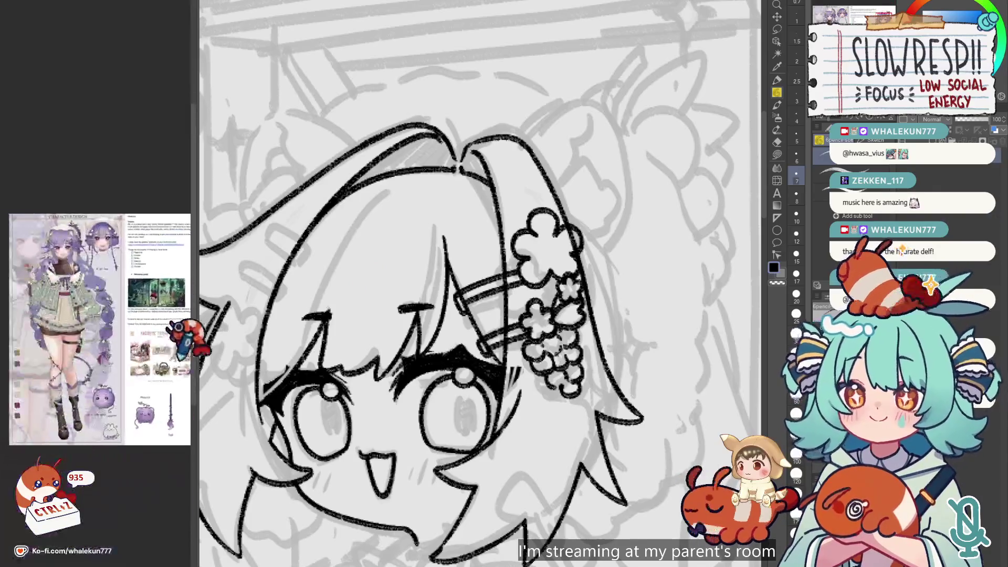
left_click(139, 323)
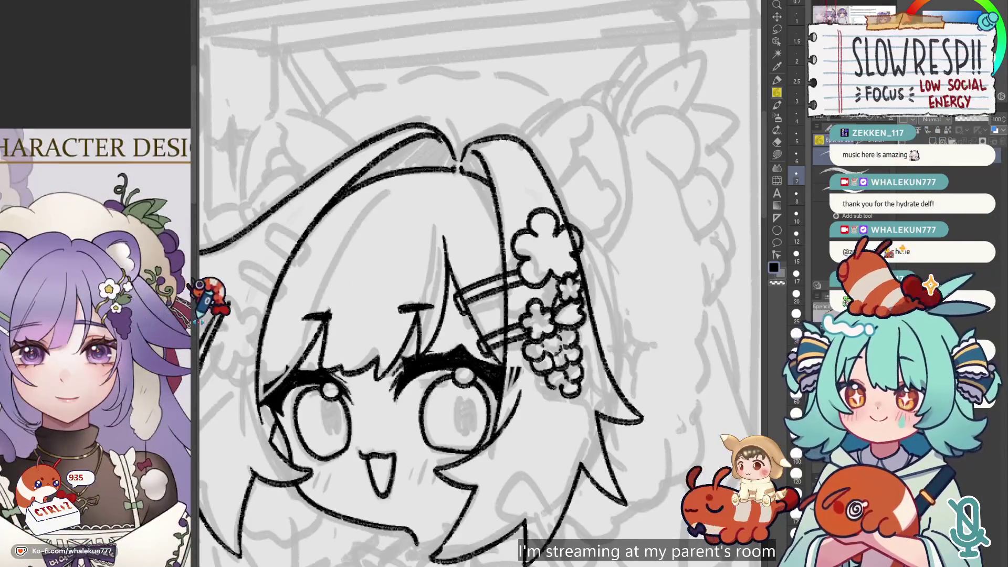
scroll(557, 276, "up", 2)
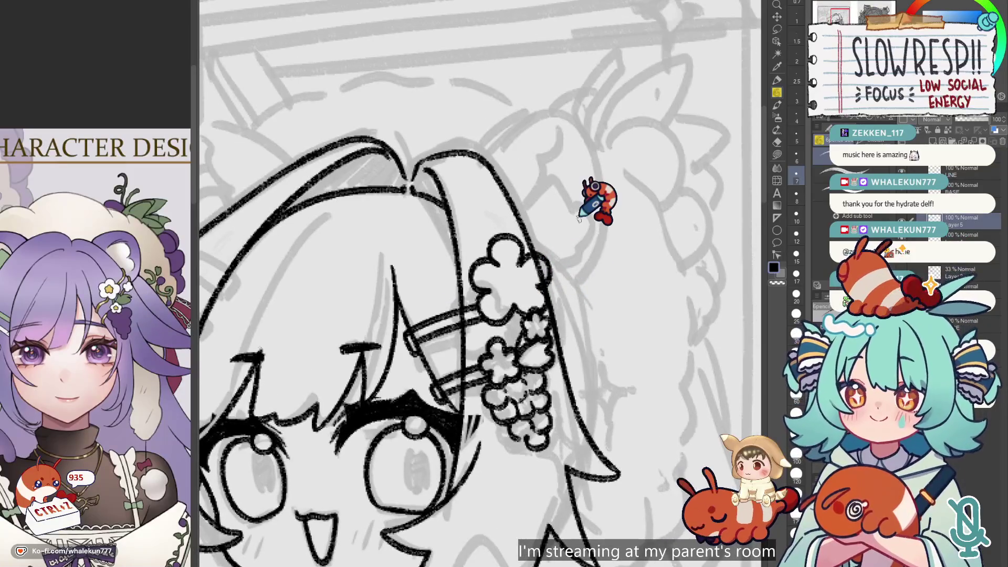
scroll(556, 241, "down", 1)
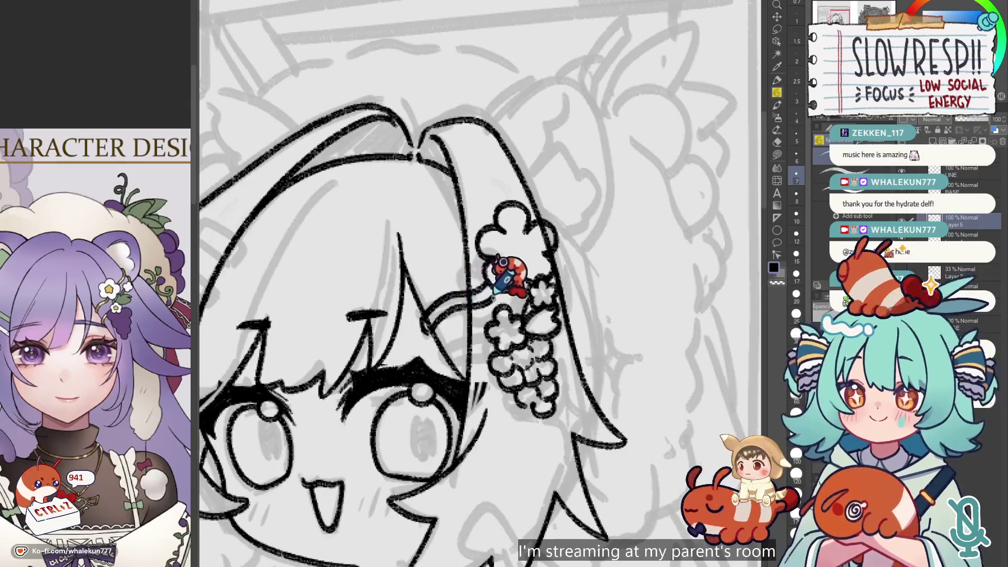
scroll(525, 239, "up", 1)
key("ctrl+z")
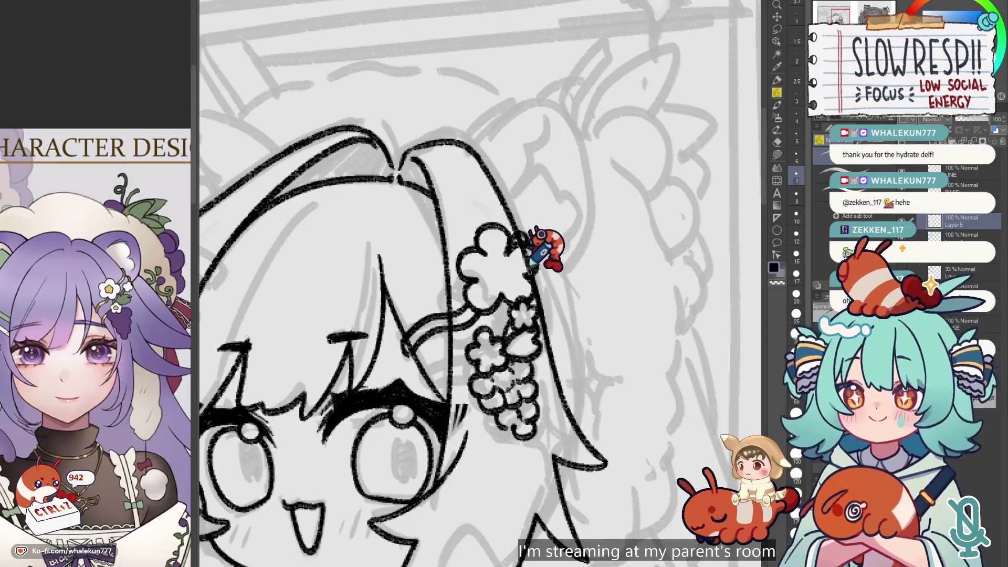
scroll(536, 246, "down", 1)
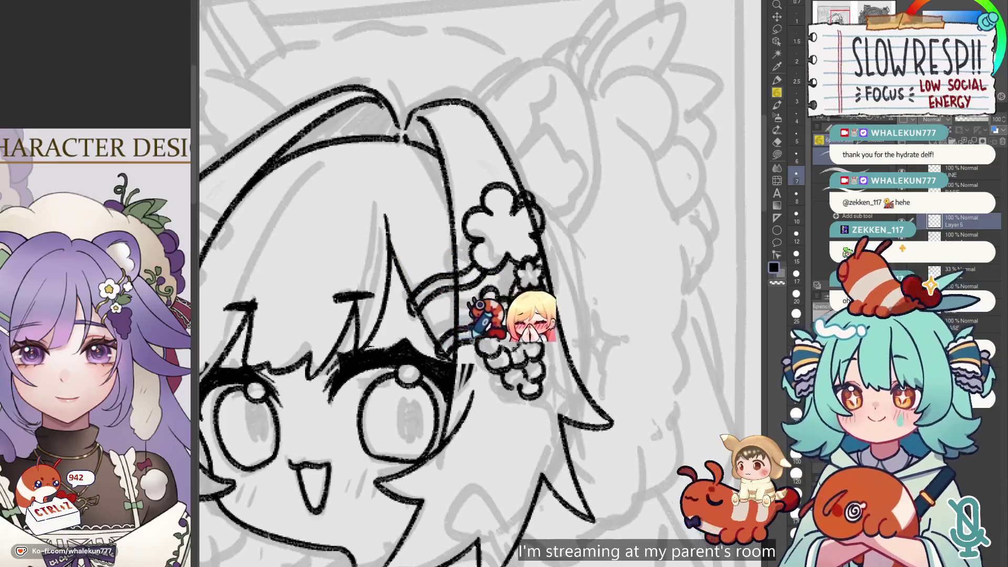
- Pan and zoom out to bring the whole inked head and barrette into view
mouse_move(545, 274)
left_mouse_down()
mouse_move(529, 285)
mouse_move(536, 308)
left_mouse_up()
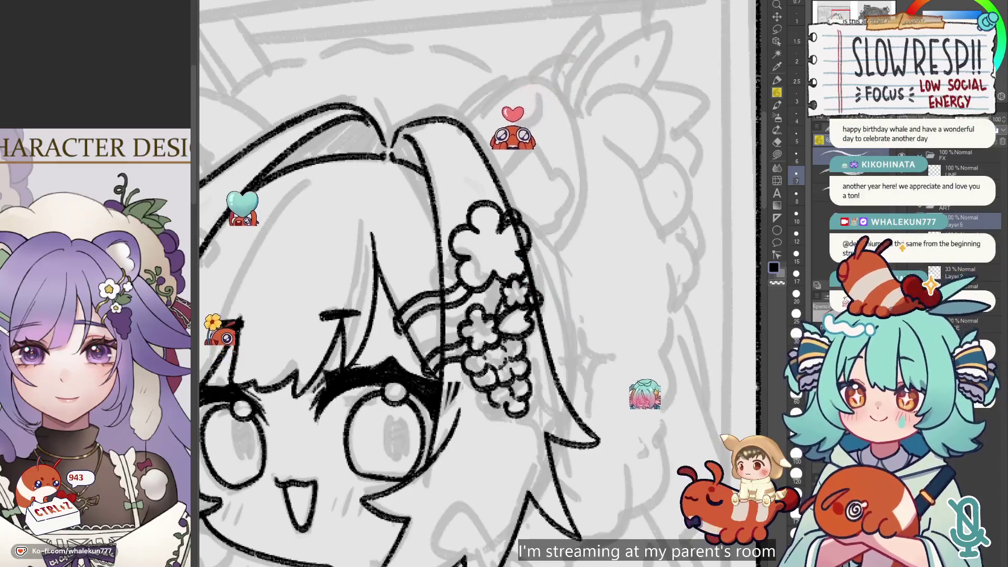
scroll(735, 138, "down", 5)
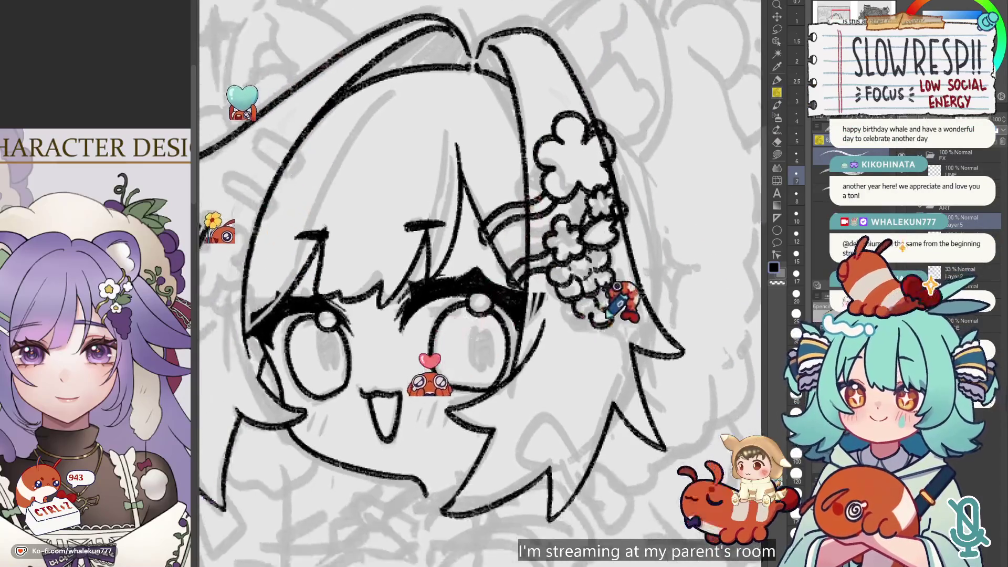
- Zoom in on the left bangs and ink a small flower ornament there
scroll(595, 300, "down", 3)
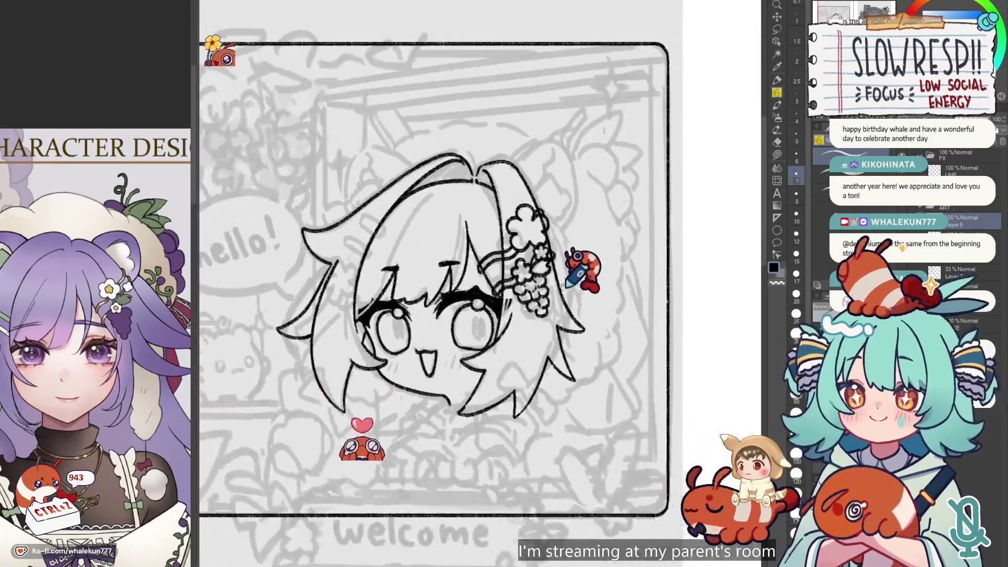
scroll(583, 315, "up", 2)
scroll(564, 352, "down", 2)
scroll(564, 351, "up", 2)
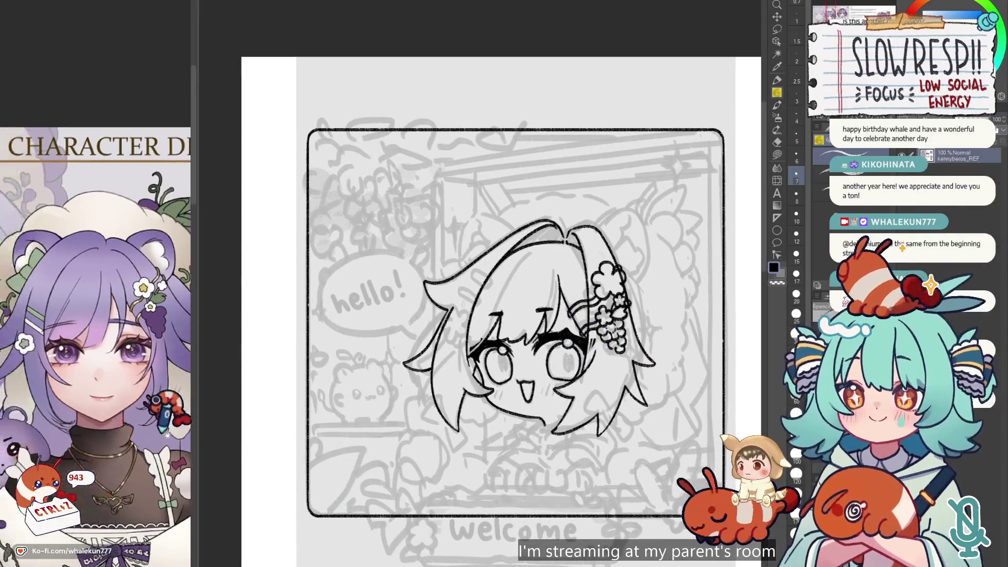
scroll(494, 359, "up", 3)
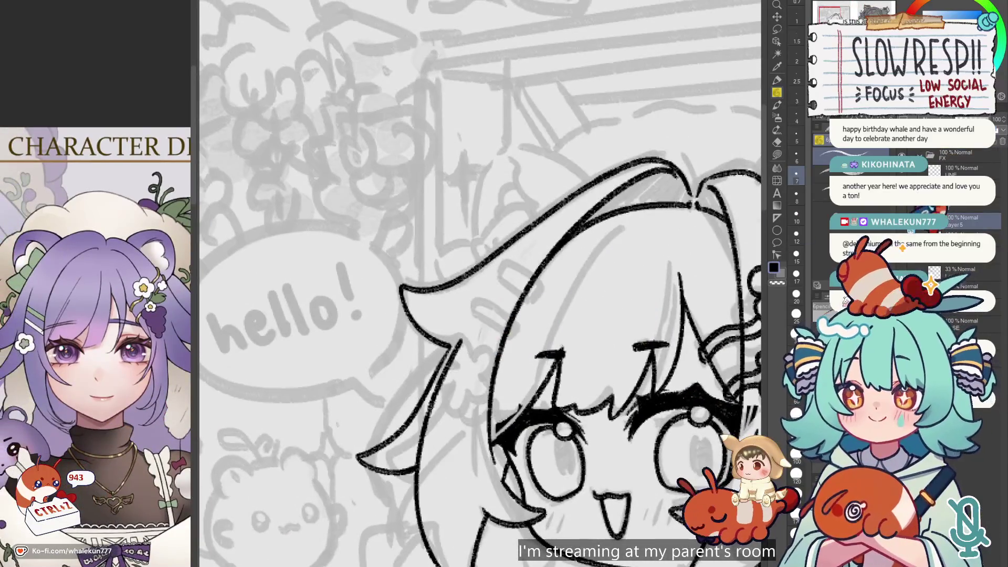
scroll(401, 380, "down", 3)
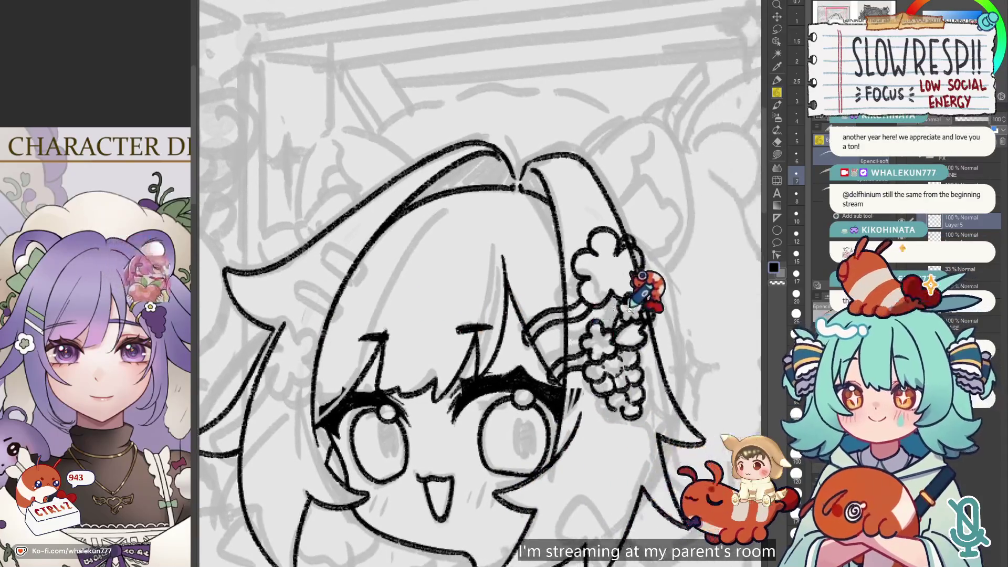
scroll(400, 379, "up", 4)
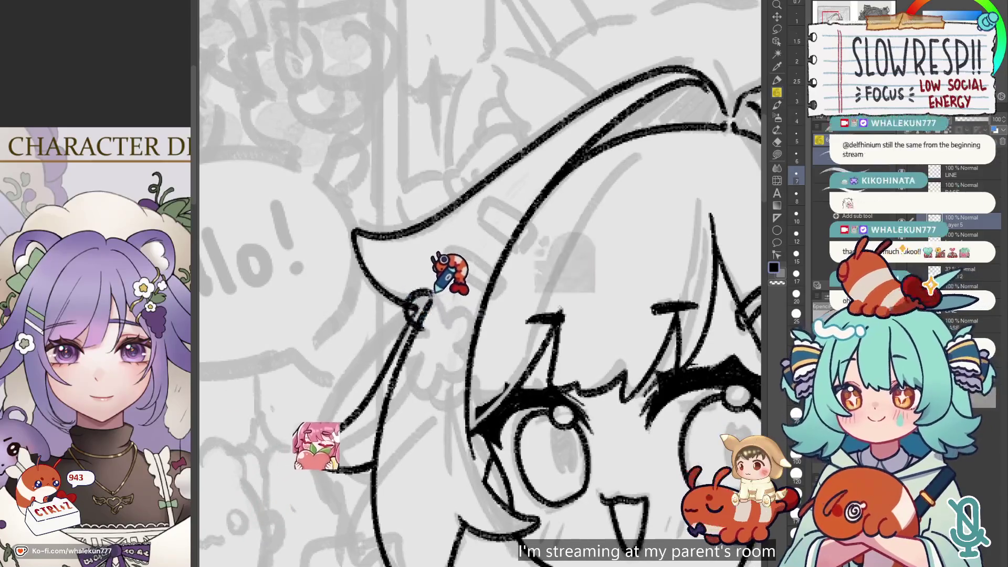
mouse_move(415, 326)
left_mouse_down()
mouse_move(415, 347)
mouse_move(440, 370)
mouse_move(473, 315)
mouse_move(451, 357)
mouse_move(448, 326)
left_mouse_up()
scroll(58, 431, "down", 5)
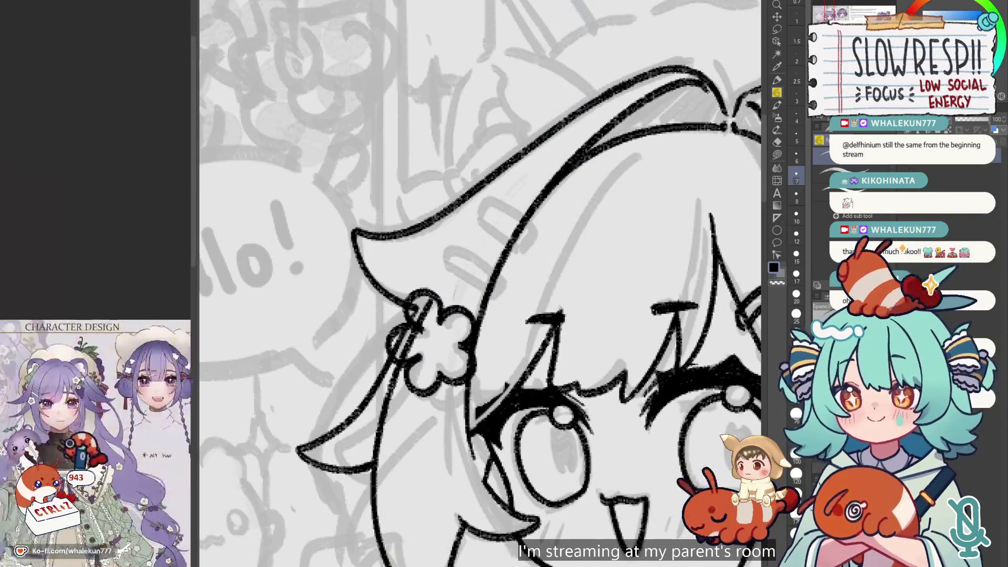
- Lasso the left flower, move it into place, and deselect
scroll(65, 450, "down", 5)
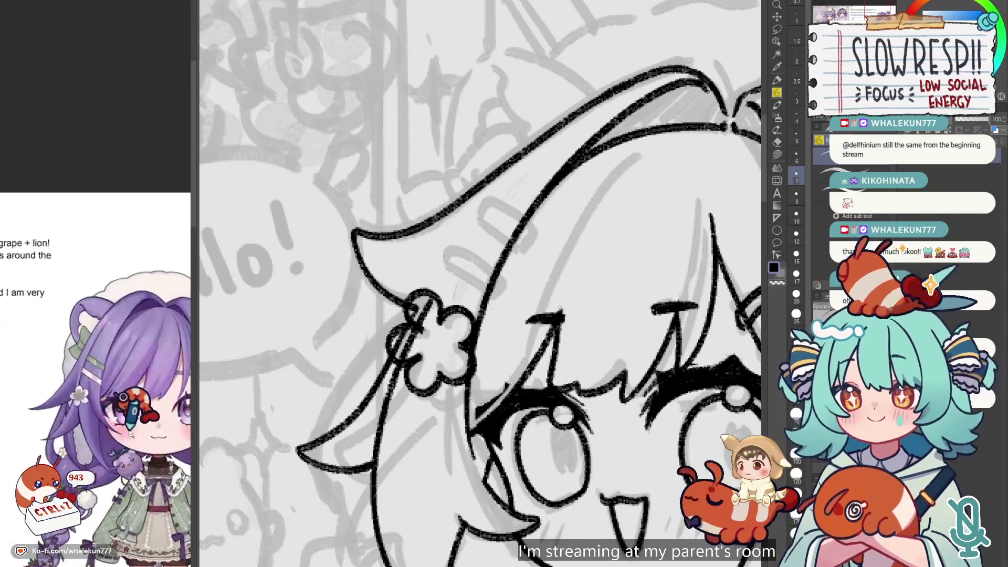
scroll(525, 237, "down", 2)
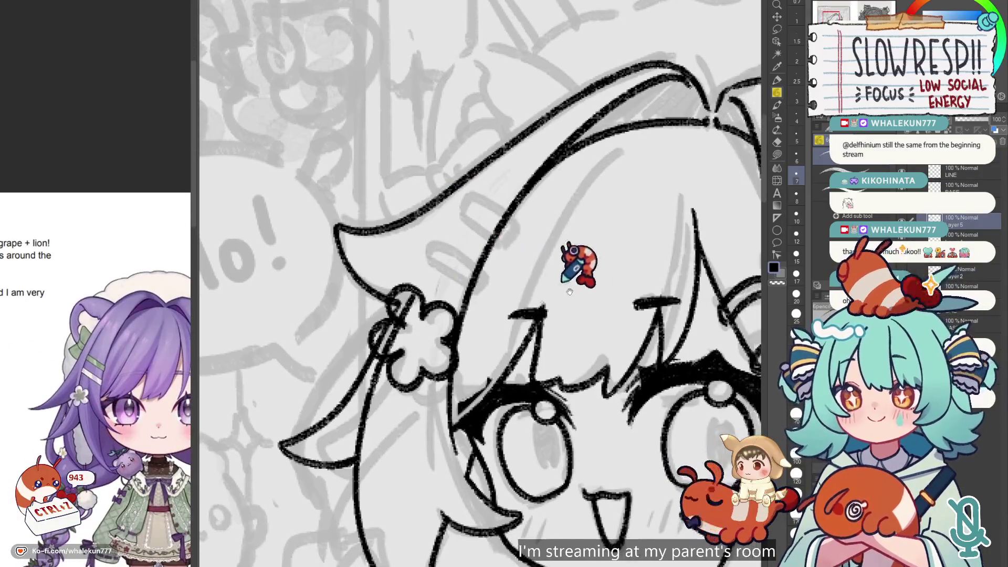
scroll(576, 263, "right", 5)
scroll(549, 313, "down", 4)
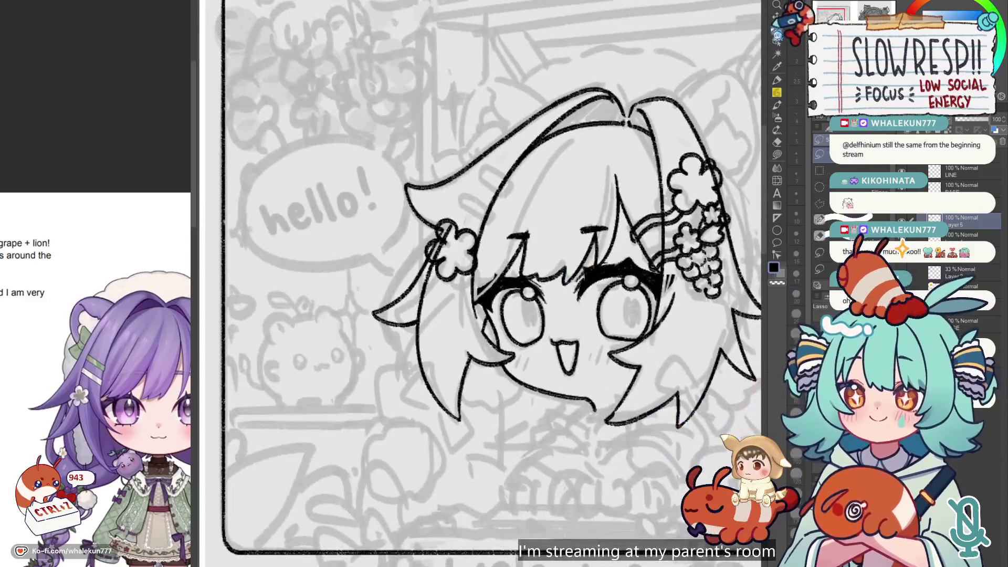
mouse_move(415, 207)
left_mouse_down()
mouse_move(479, 270)
mouse_move(441, 284)
left_mouse_up()
key("k")
key("ctrl+d")
- Ink two stacked clip bars across the bangs above the left flower
scroll(436, 247, "up", 3)
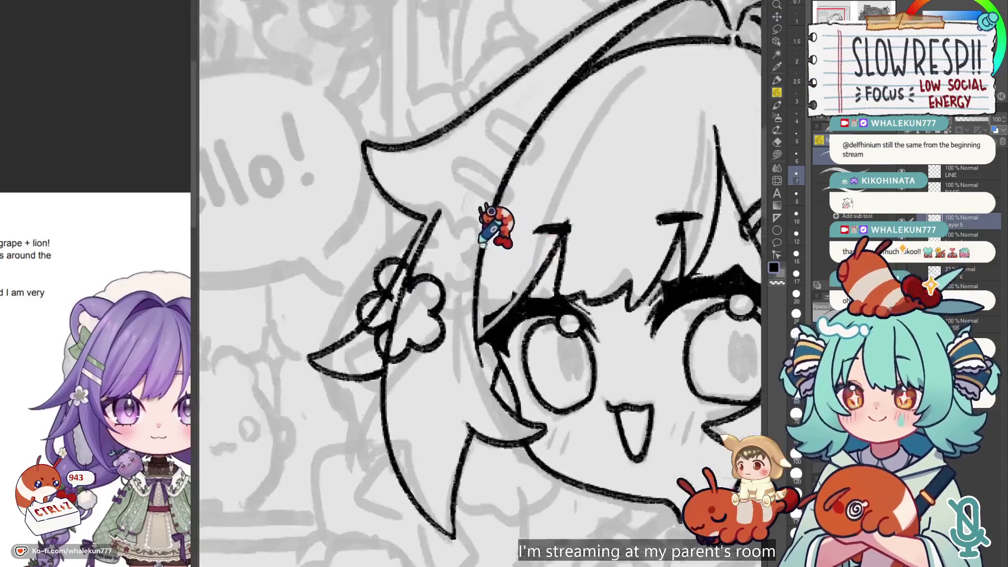
left_click_drag(390, 227, 461, 263)
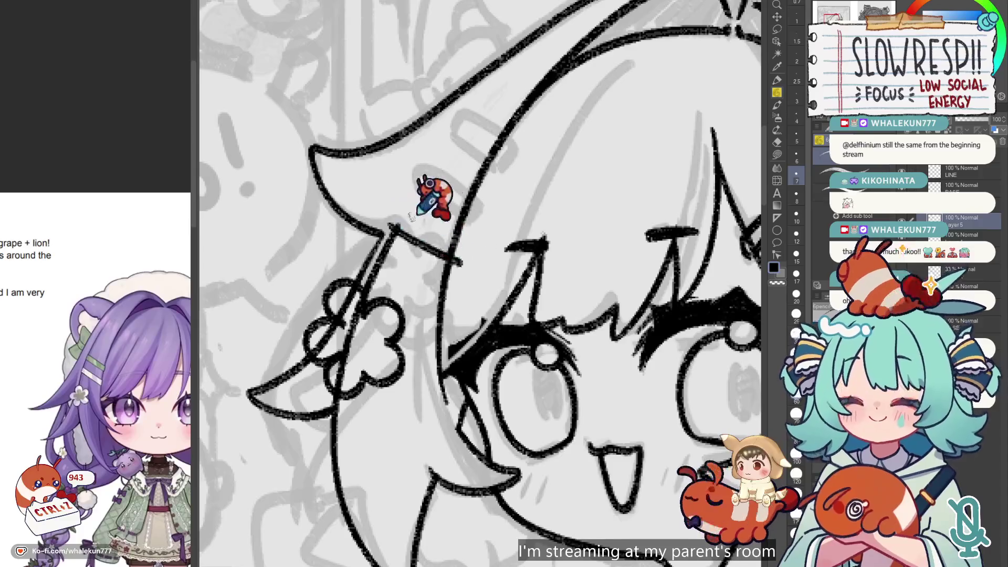
left_click_drag(395, 209, 464, 259)
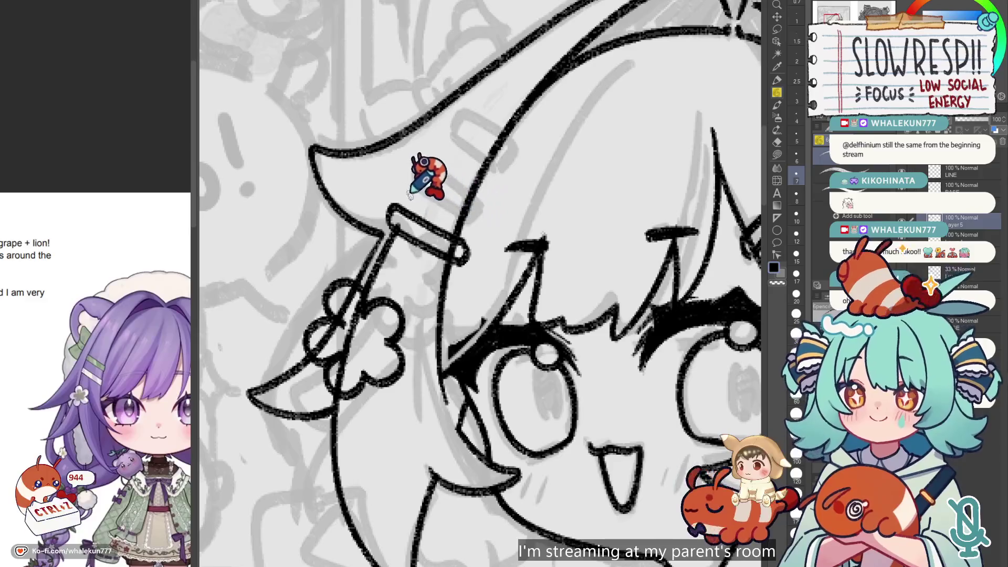
left_click_drag(444, 218, 472, 227)
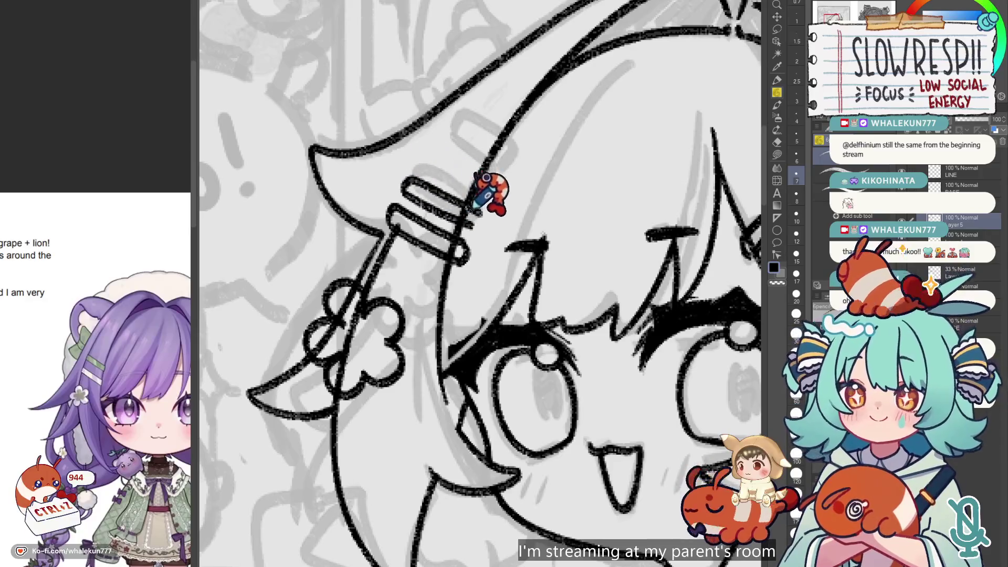
mouse_move(401, 189)
left_mouse_down()
mouse_move(446, 215)
mouse_move(407, 184)
mouse_move(426, 173)
mouse_move(482, 213)
left_mouse_up()
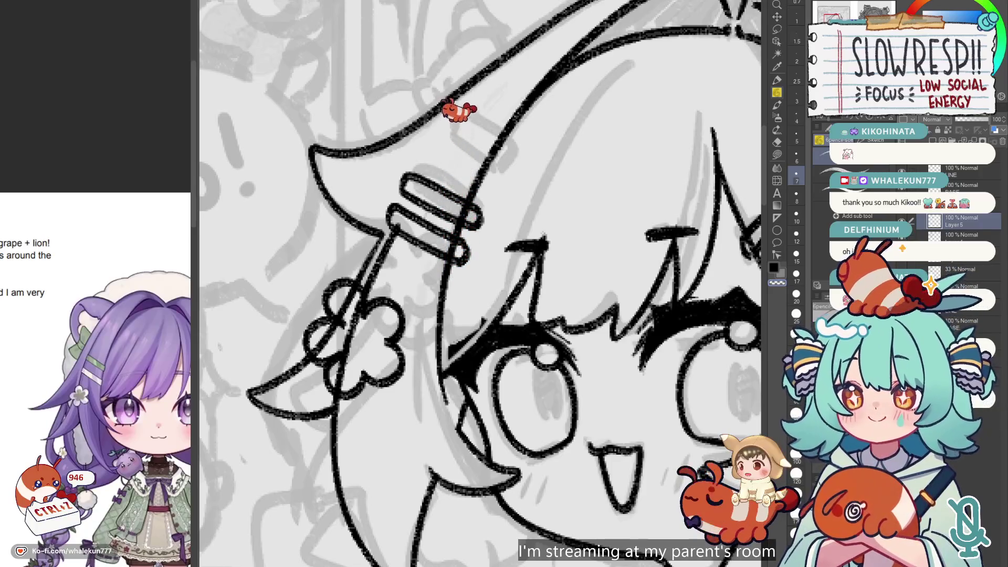
- Erase stray lines near the hair clip with a size-15 eraser, then zoom out to the whole page
scroll(518, 294, "down", 2)
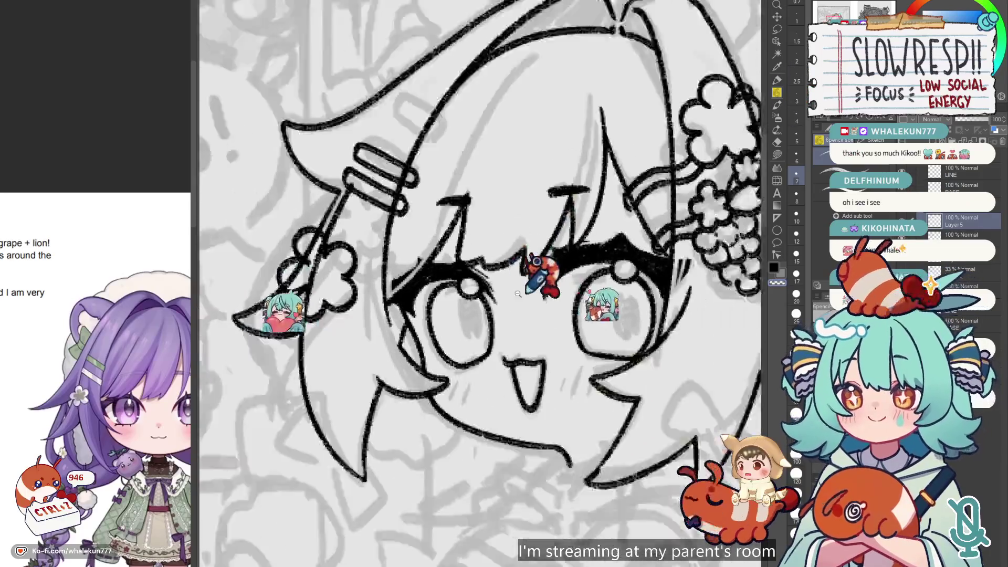
scroll(518, 294, "down", 5)
scroll(448, 323, "up", 8)
key("e")
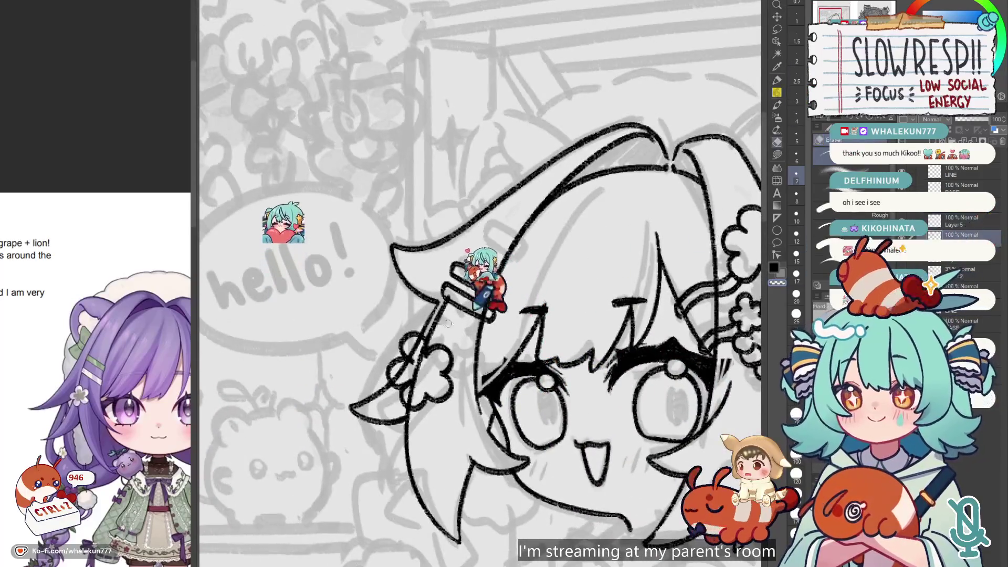
key("bracketright")
key("bracketright")
key("bracketright")
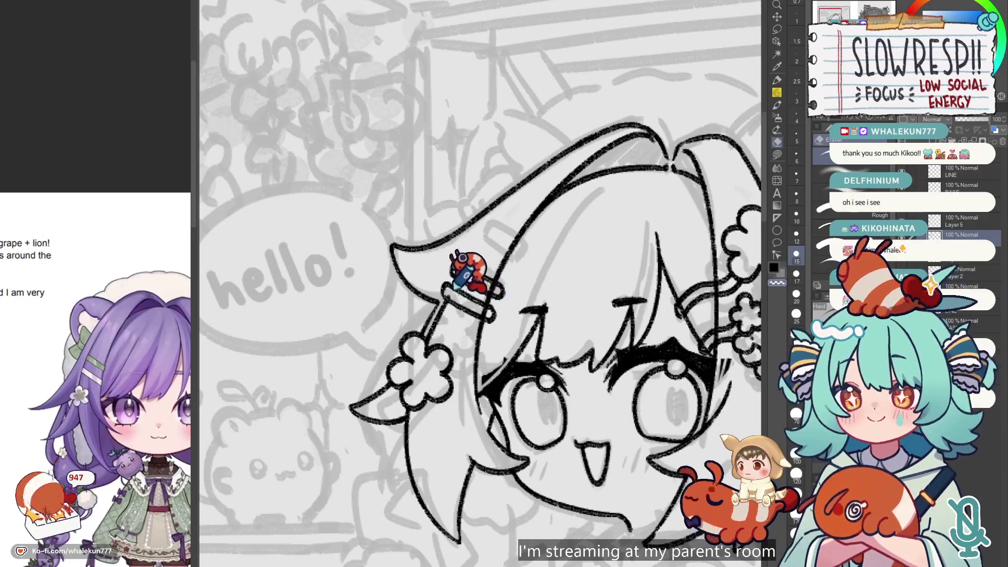
key("ctrl+z")
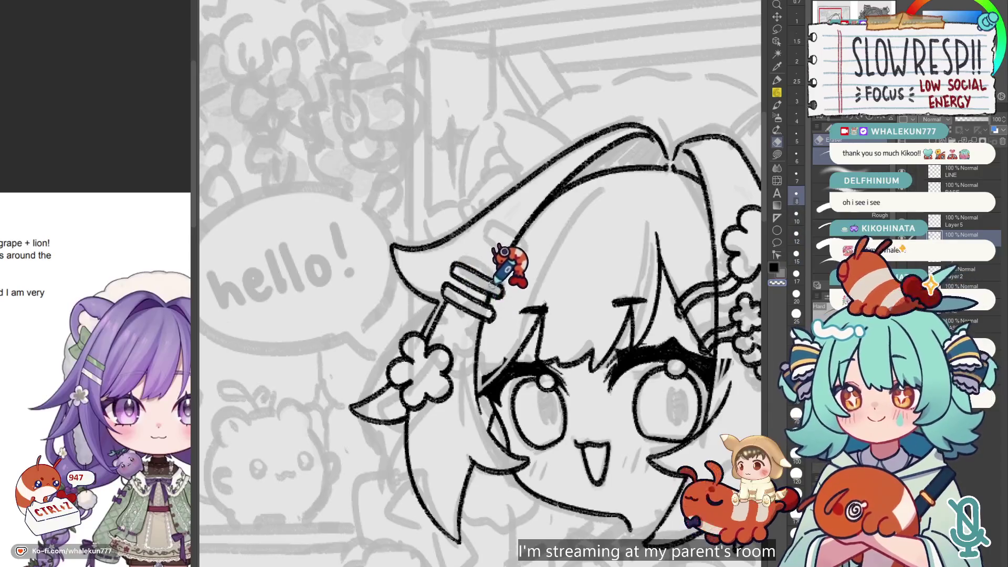
scroll(500, 286, "right", 5)
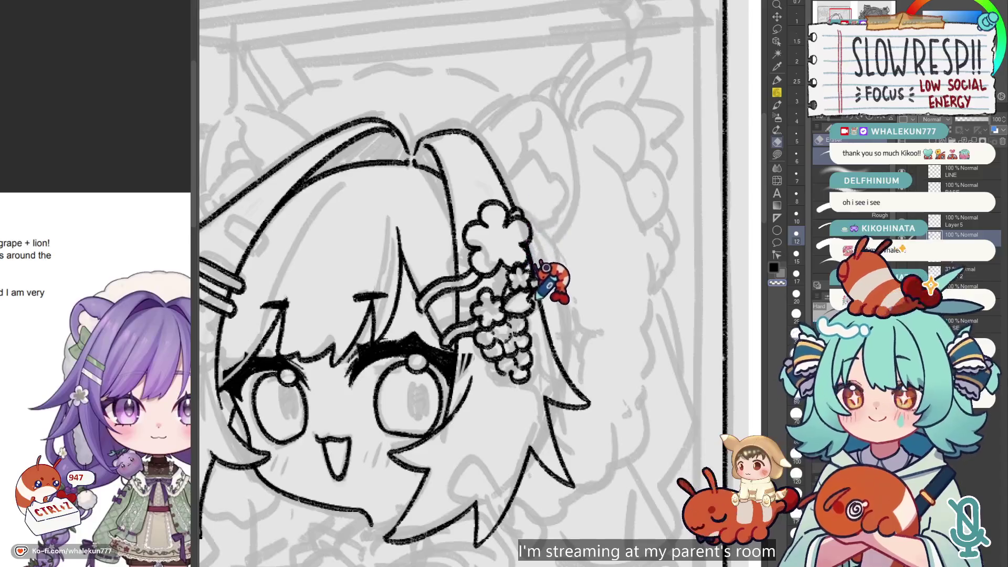
scroll(546, 273, "down", 3)
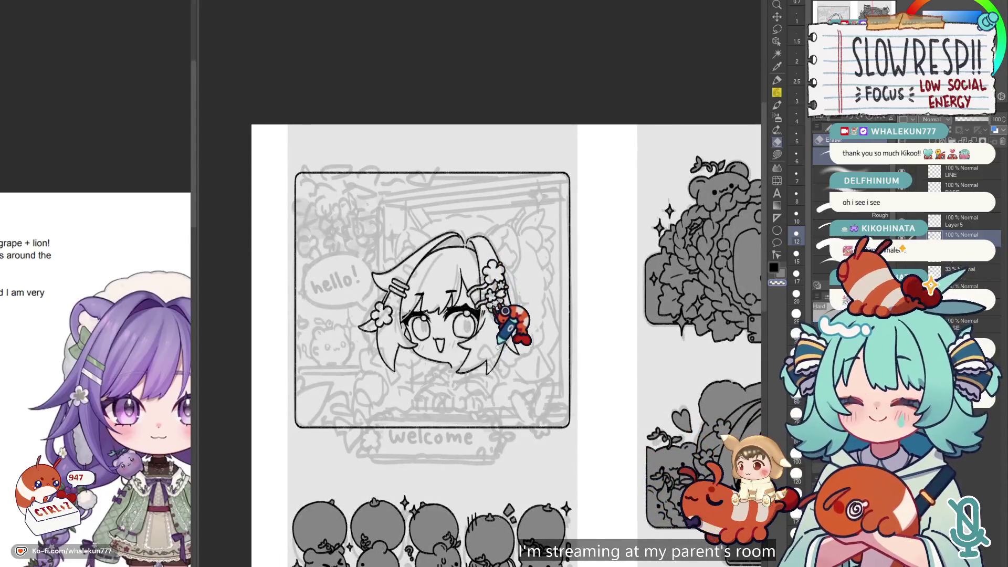
key("h")
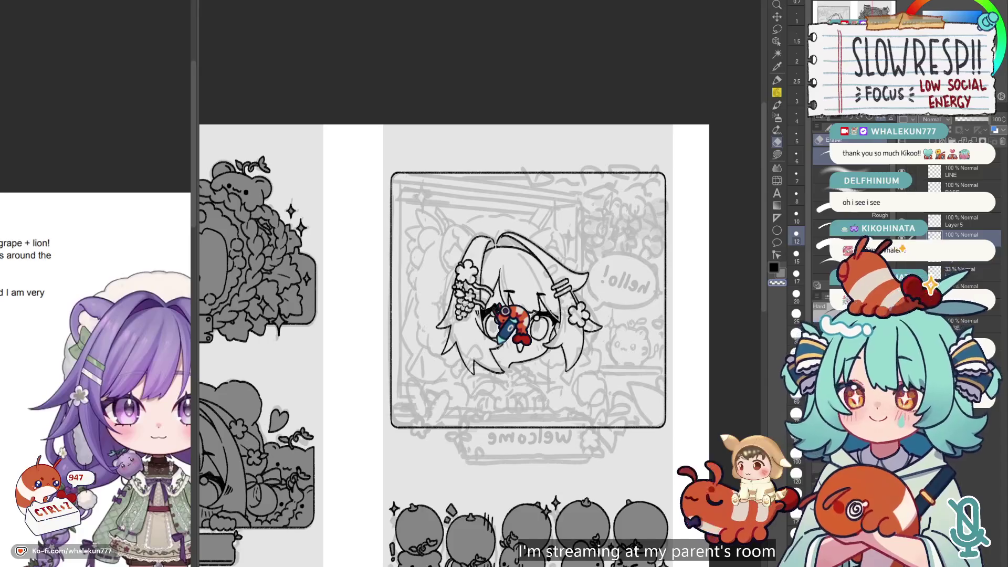
key("h")
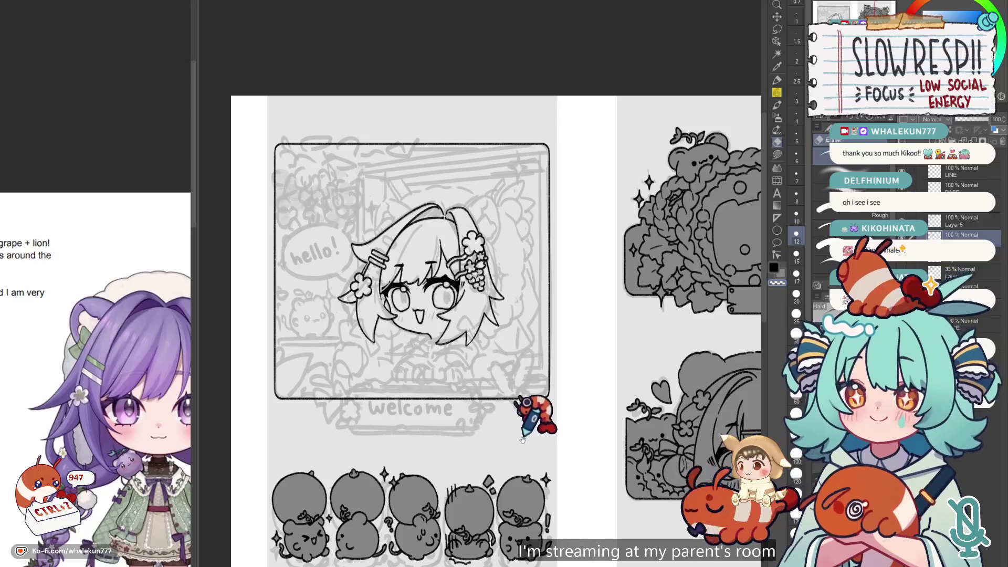
left_click_drag(523, 440, 543, 412)
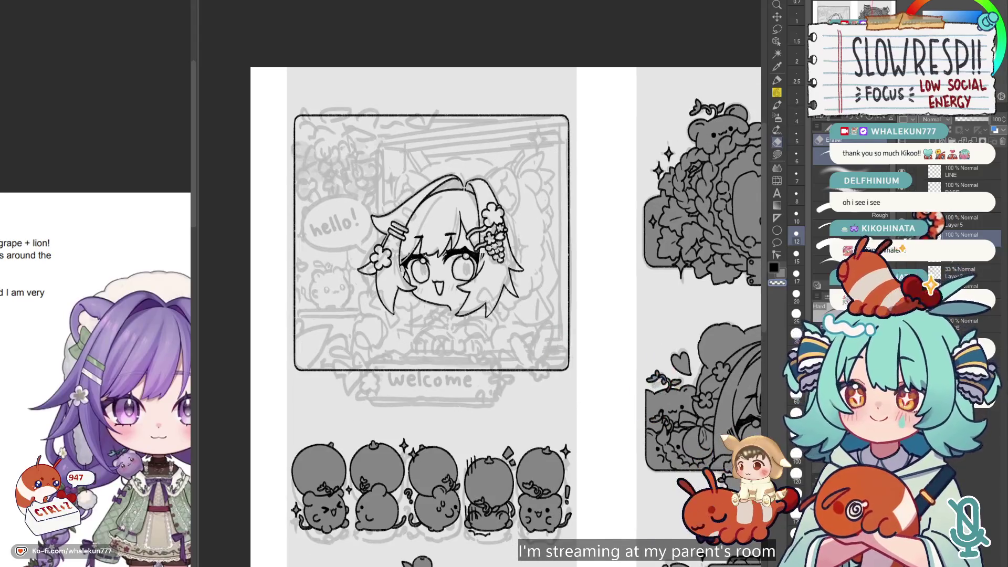
key("p")
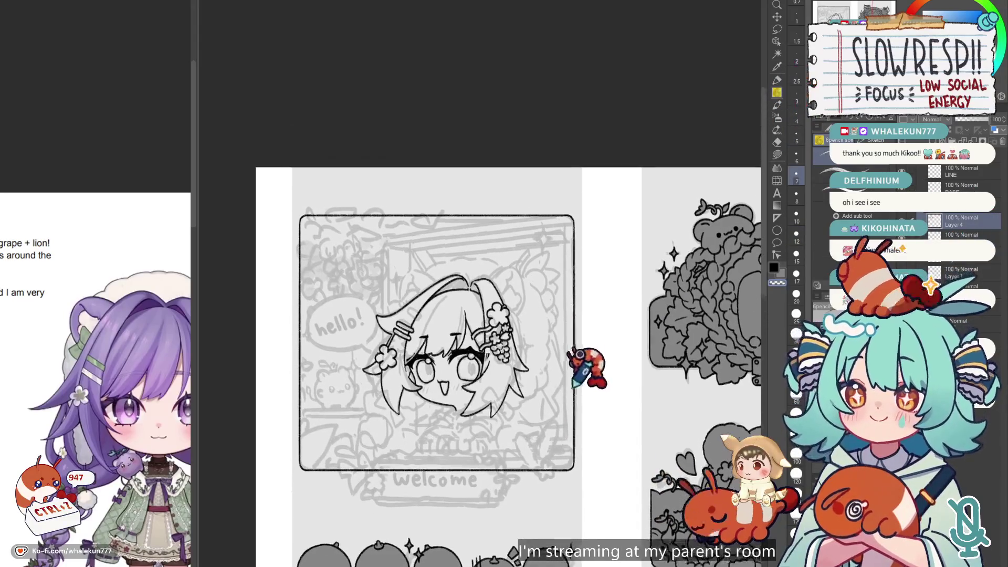
scroll(581, 360, "up", 2)
scroll(466, 178, "up", 4)
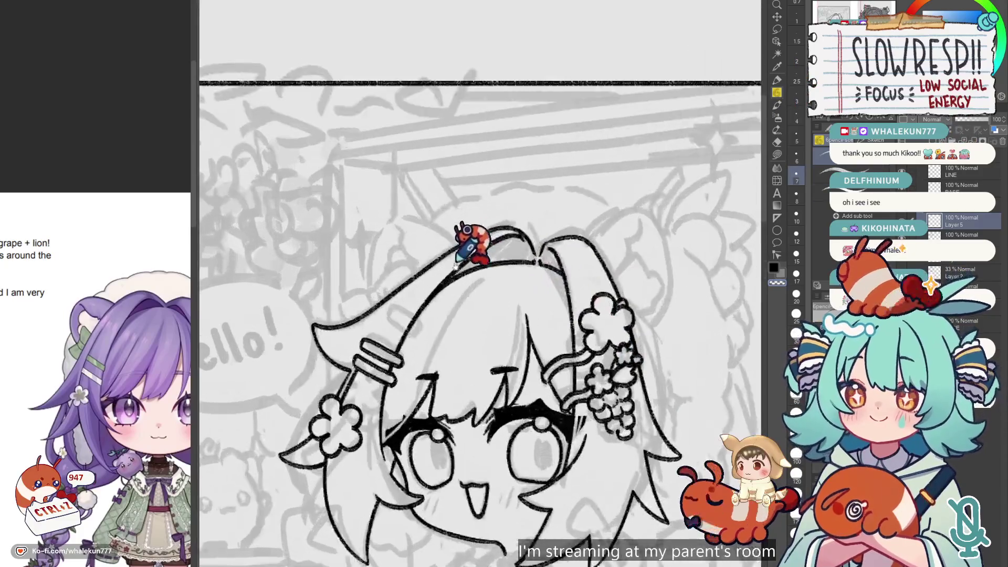
key("h")
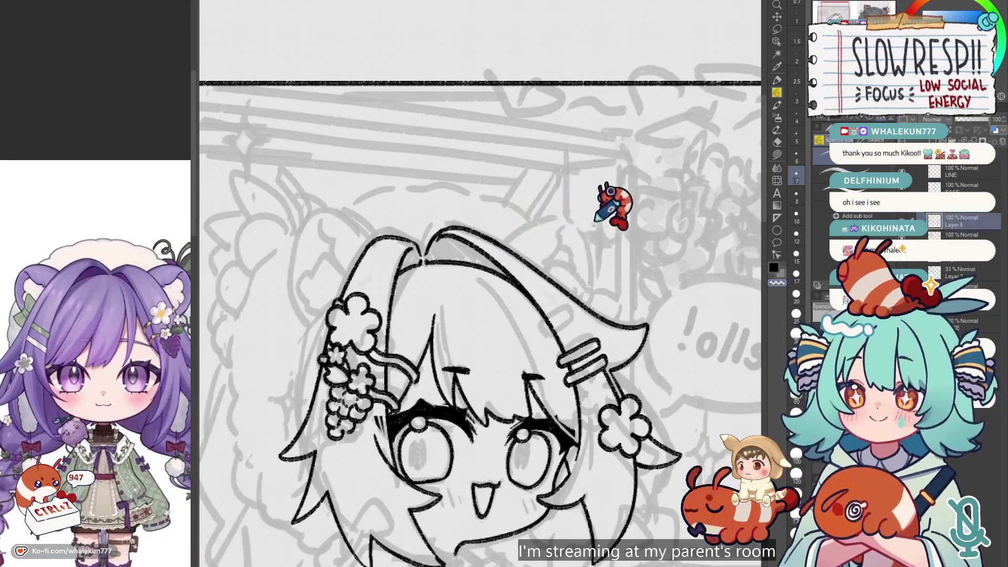
mouse_move(524, 225)
left_mouse_down()
mouse_move(572, 225)
mouse_move(585, 250)
mouse_move(582, 297)
left_mouse_up()
key("h")
scroll(569, 336, "down", 1)
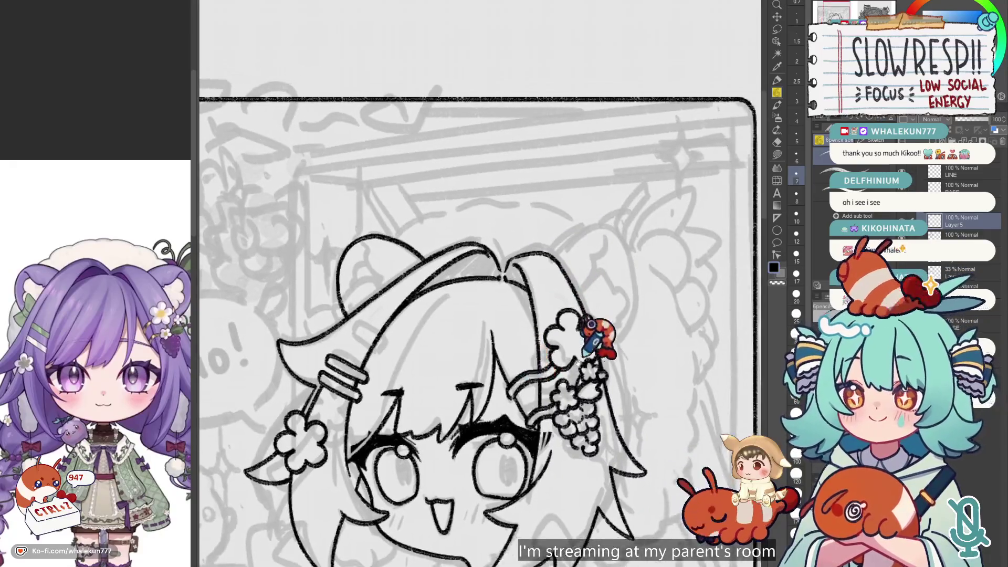
scroll(503, 323, "down", 1)
scroll(496, 325, "up", 3)
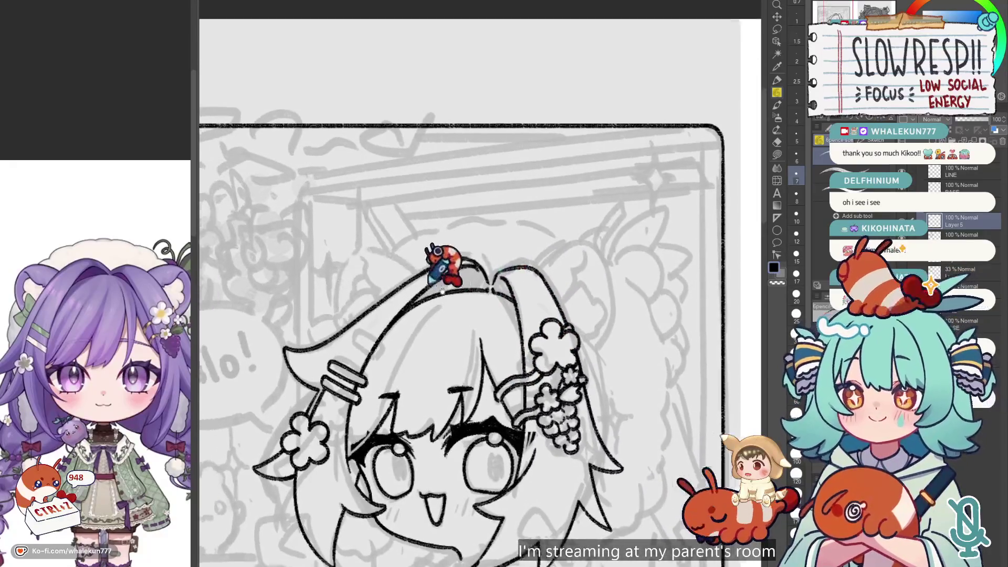
key("e")
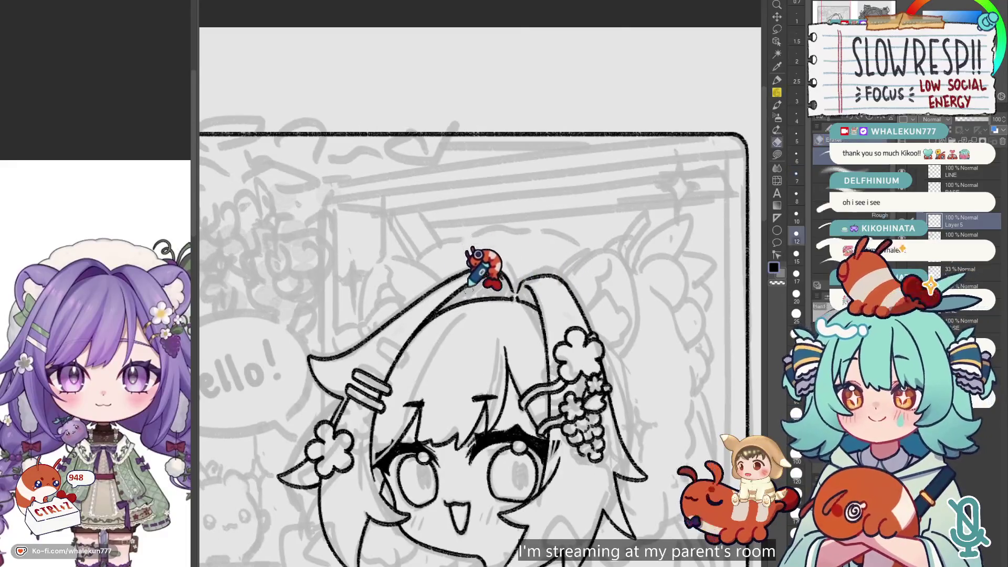
scroll(435, 311, "down", 2)
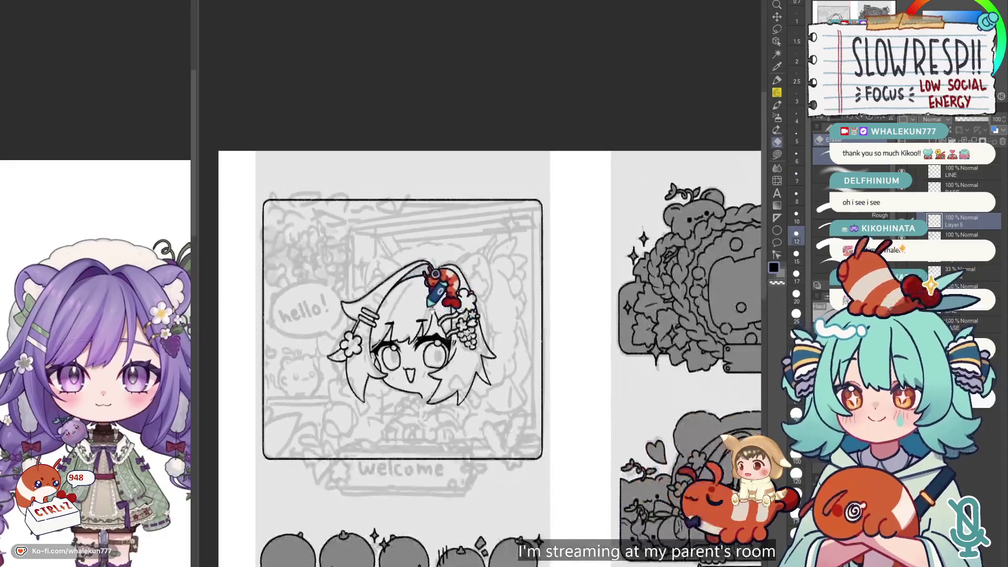
scroll(454, 325, "up", 1)
scroll(470, 307, "down", 2)
scroll(506, 293, "up", 1)
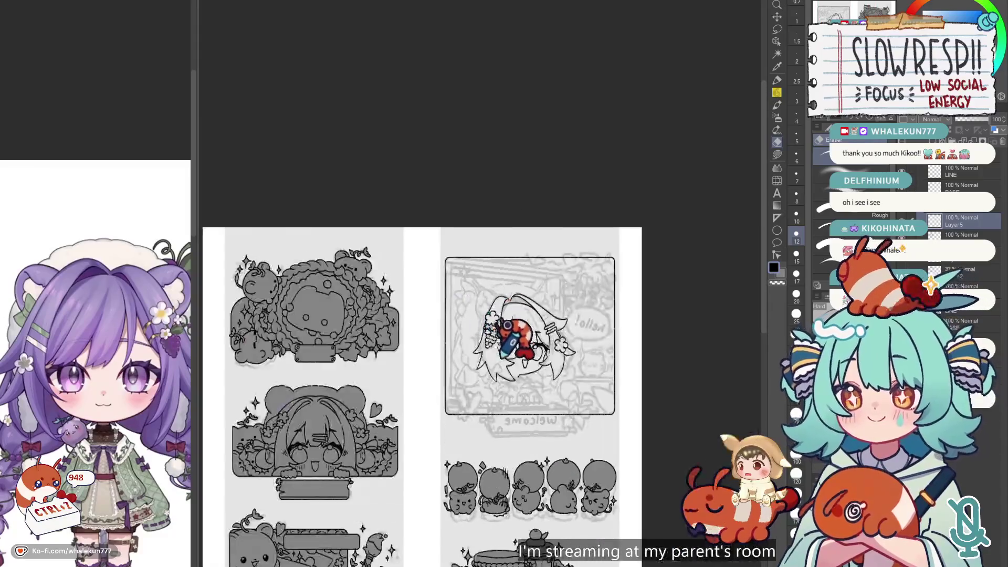
scroll(433, 310, "down", 1)
scroll(426, 300, "up", 4)
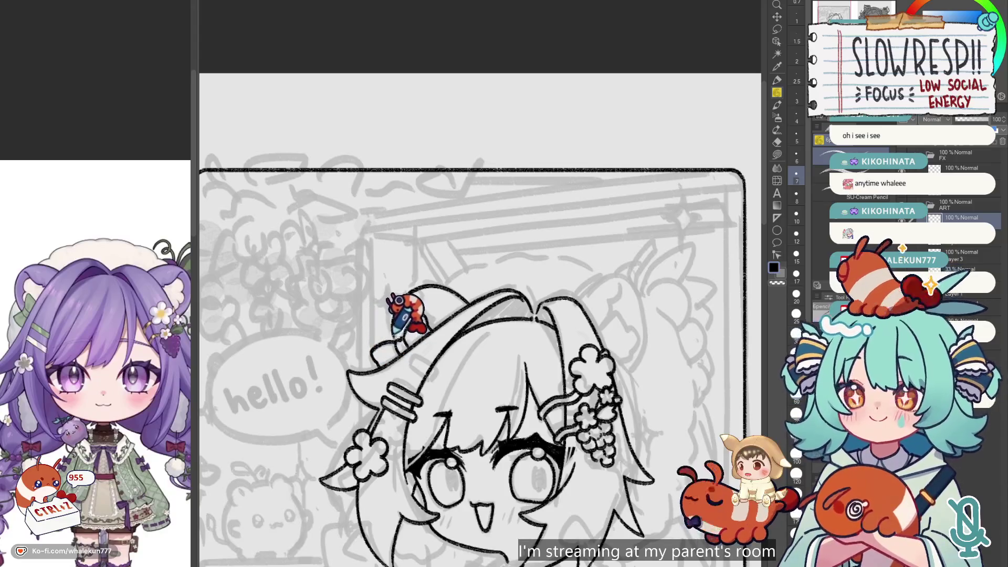
- Undo three unsatisfying strokes on the bear ear outline atop the hat
key("ctrl+z")
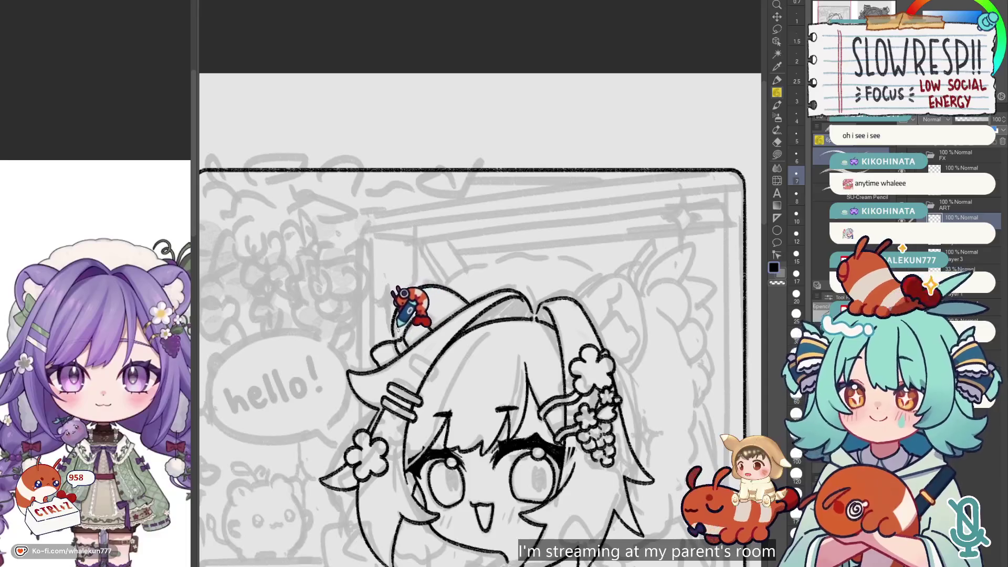
key("ctrl+z")
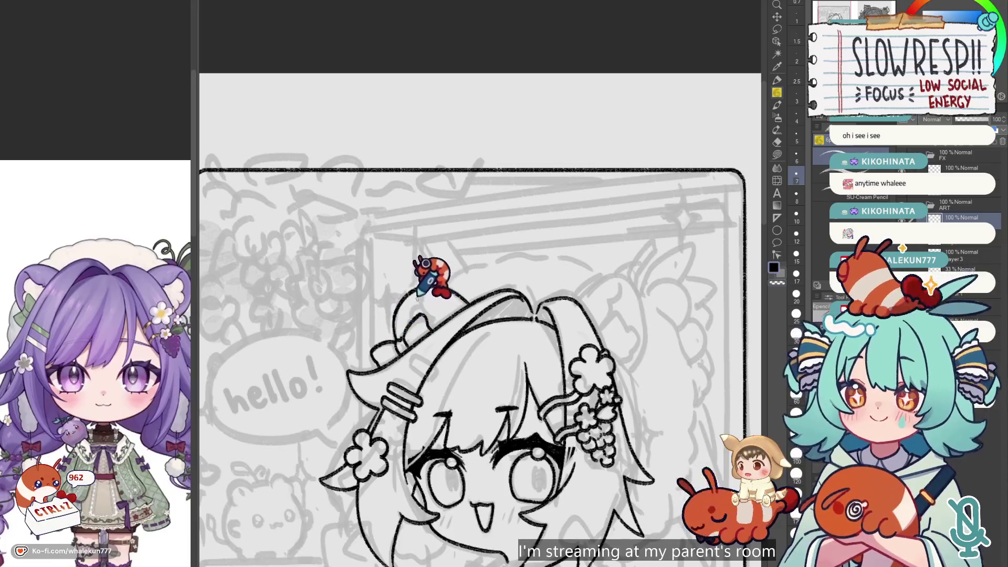
key("ctrl+z")
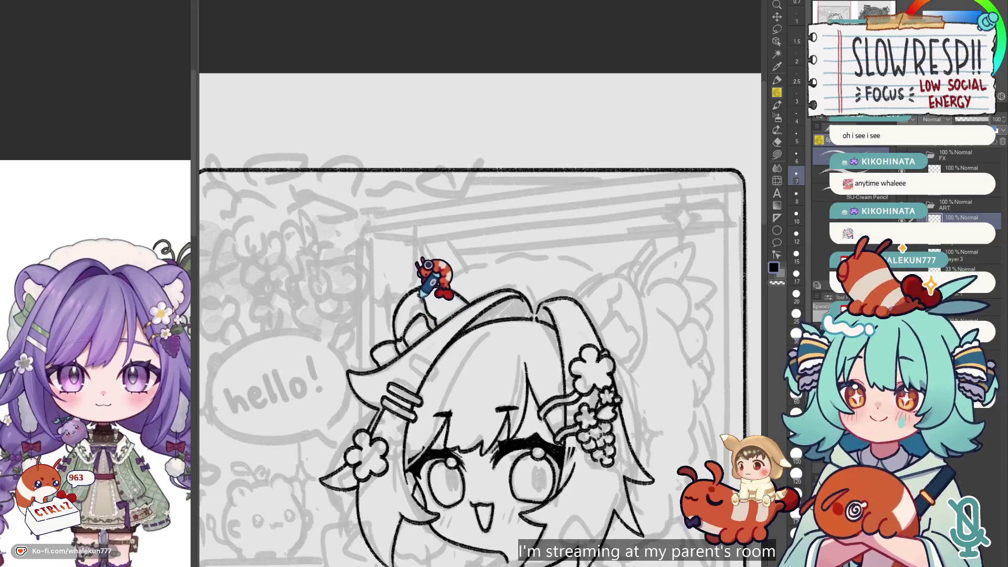
- Flip the canvas to check symmetry and zoom in on the top of the head
key("h")
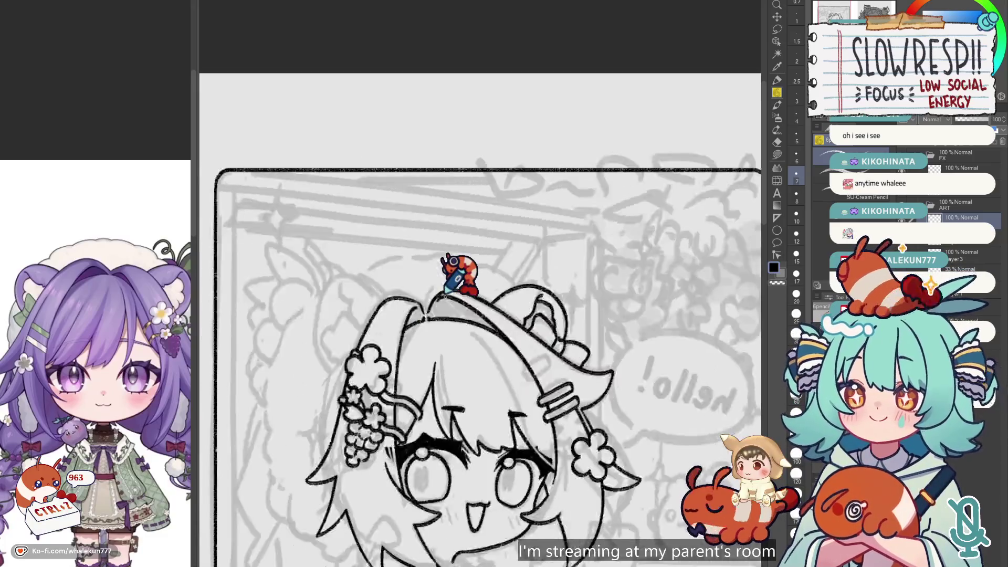
key("h")
left_click_drag(653, 357, 547, 256)
key("ctrl+minus")
key("ctrl+minus")
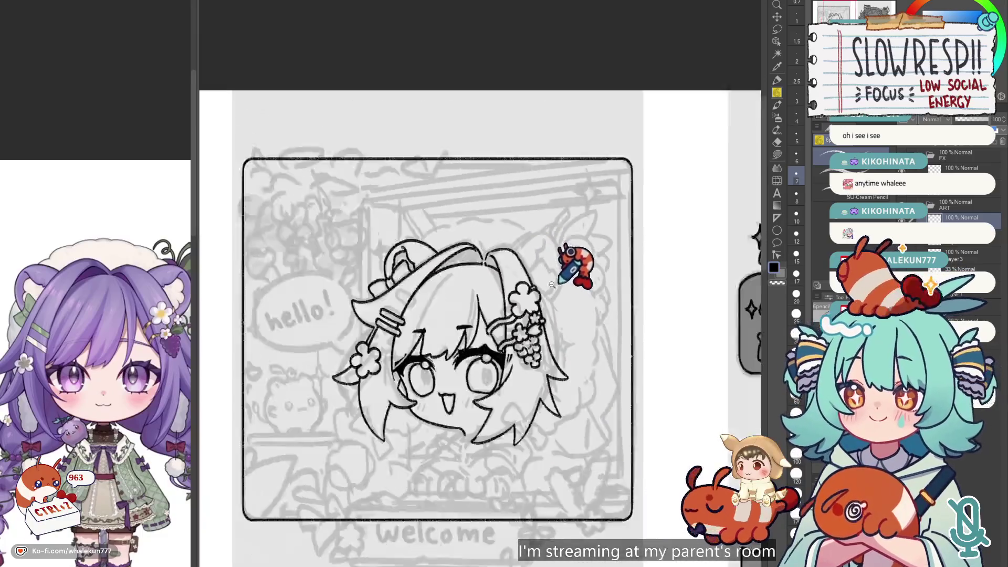
key("ctrl+plus")
key("ctrl+plus")
key("ctrl+plus")
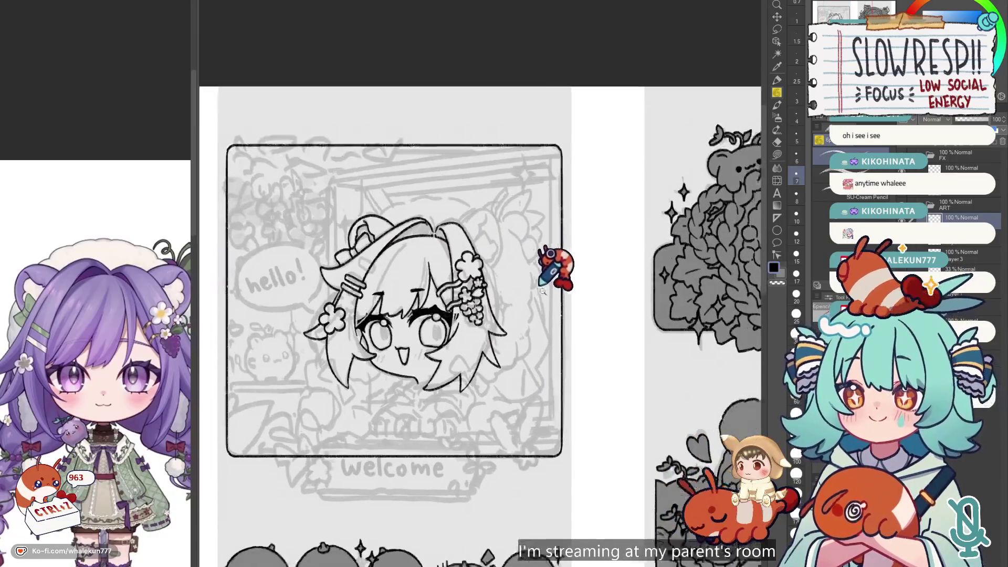
key("h")
key("h")
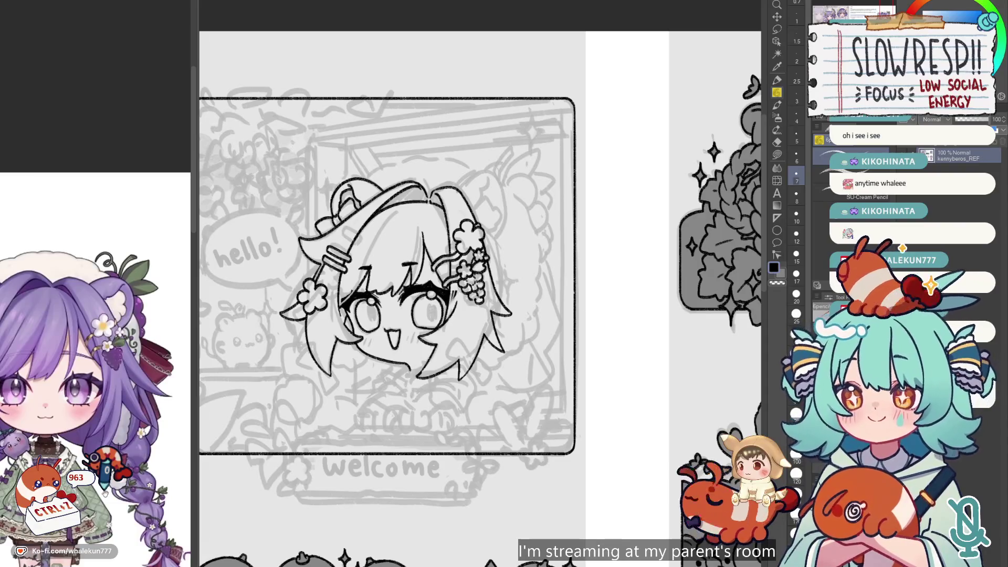
key("h")
key("ctrl+plus")
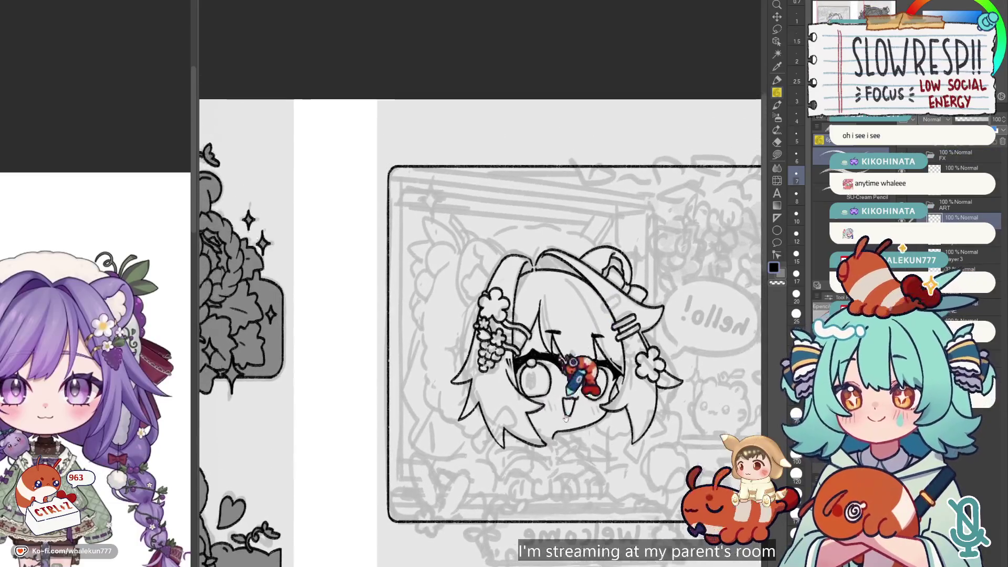
key("h")
key("ctrl+plus")
scroll(525, 247, "right", 3)
- Ink the rounded right ear outline atop the hair, retrying strokes and flipping to check
mouse_move(491, 223)
left_mouse_down()
mouse_move(525, 207)
mouse_move(563, 225)
left_mouse_up()
key("ctrl+z")
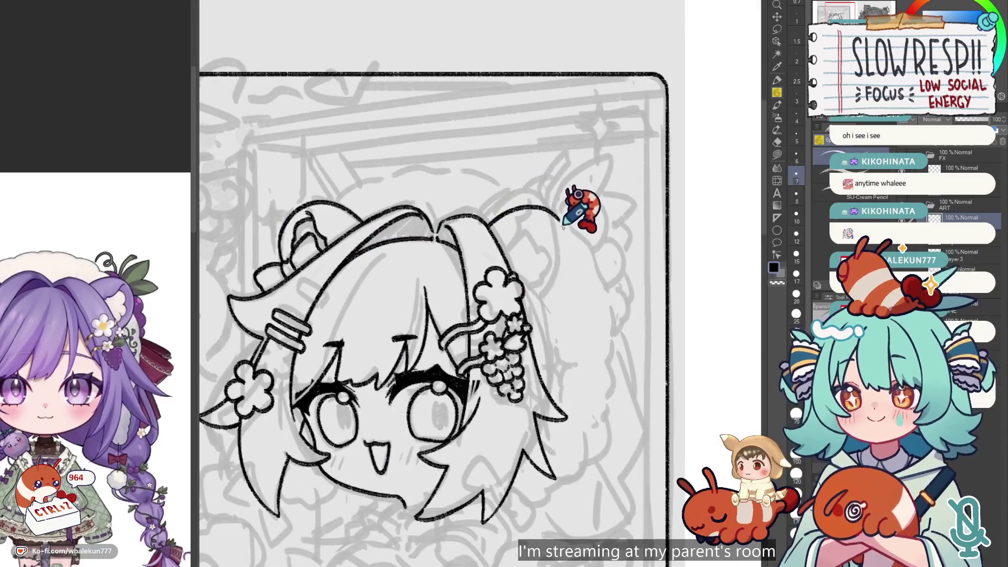
key("ctrl+z")
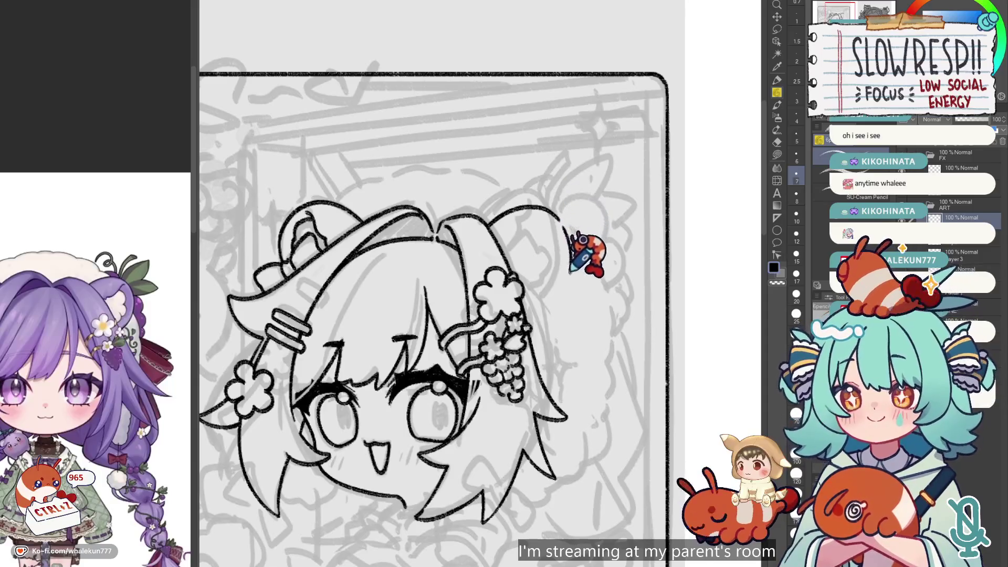
key("h")
key("ctrl+minus")
key("ctrl+minus")
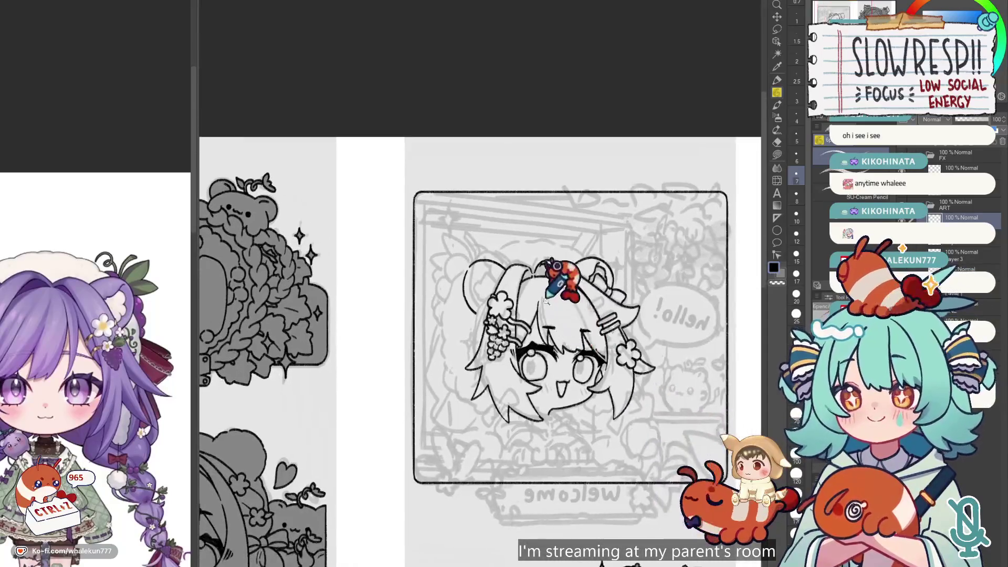
key("ctrl+plus")
key("ctrl+plus")
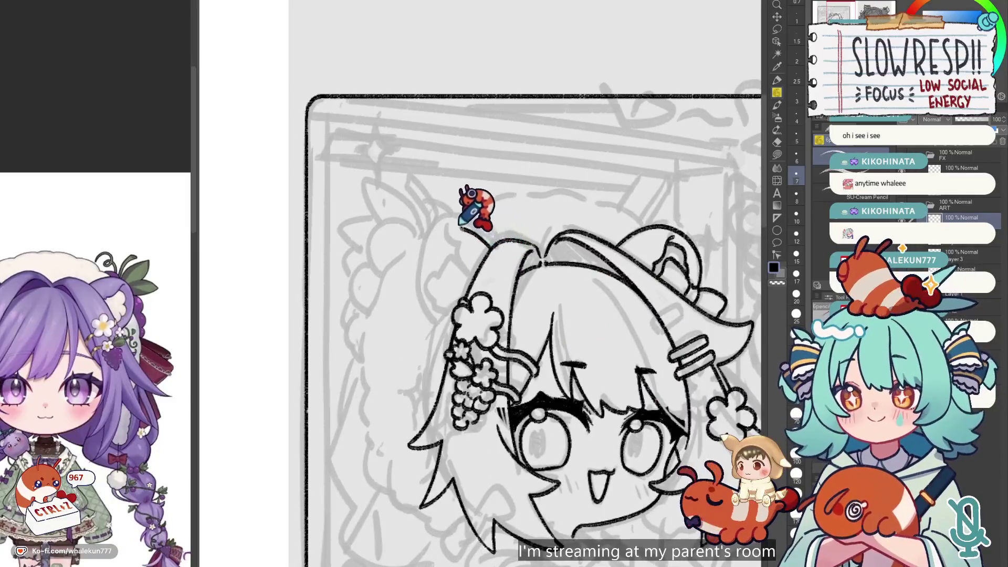
mouse_move(426, 243)
left_mouse_down()
mouse_move(413, 278)
mouse_move(433, 339)
left_mouse_up()
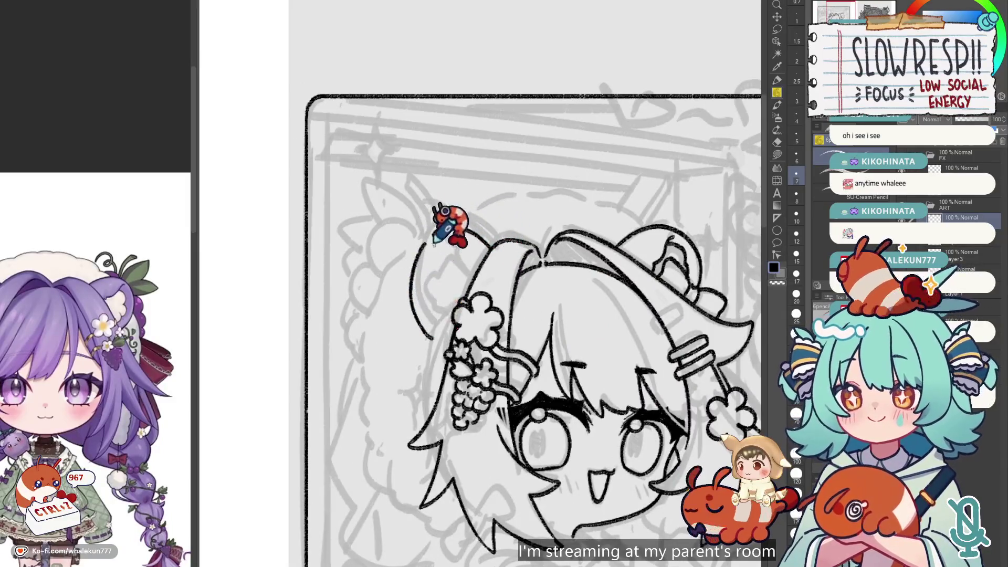
key("ctrl+z")
mouse_move(431, 250)
left_mouse_down()
mouse_move(443, 225)
mouse_move(450, 266)
left_mouse_up()
key("h")
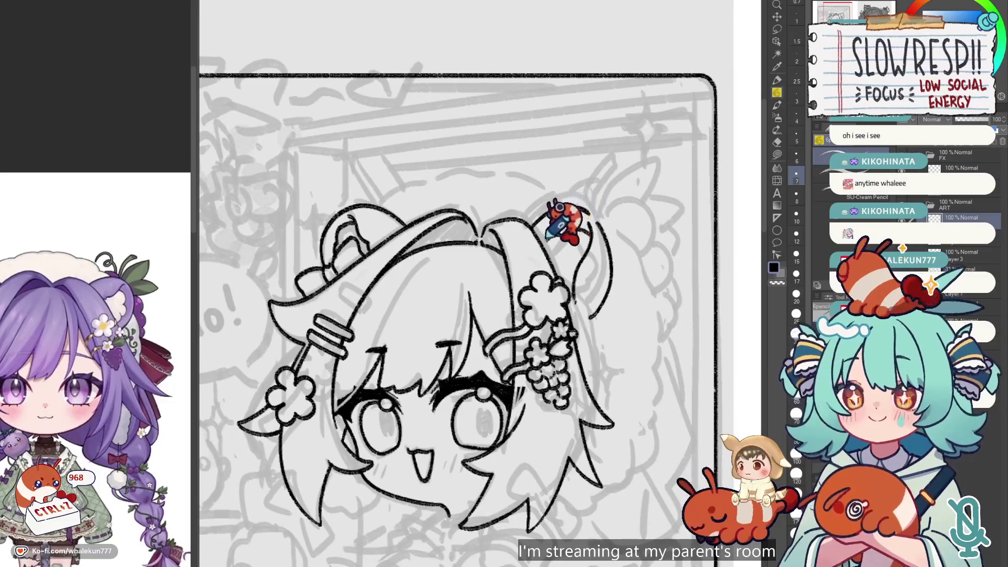
scroll(604, 251, "down", 5)
scroll(604, 251, "up", 5)
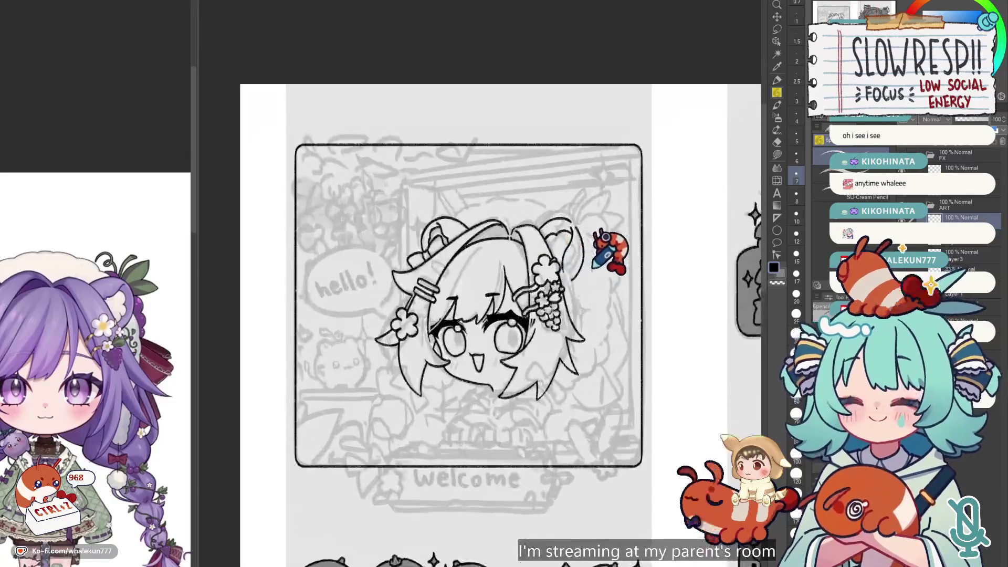
scroll(569, 304, "down", 5)
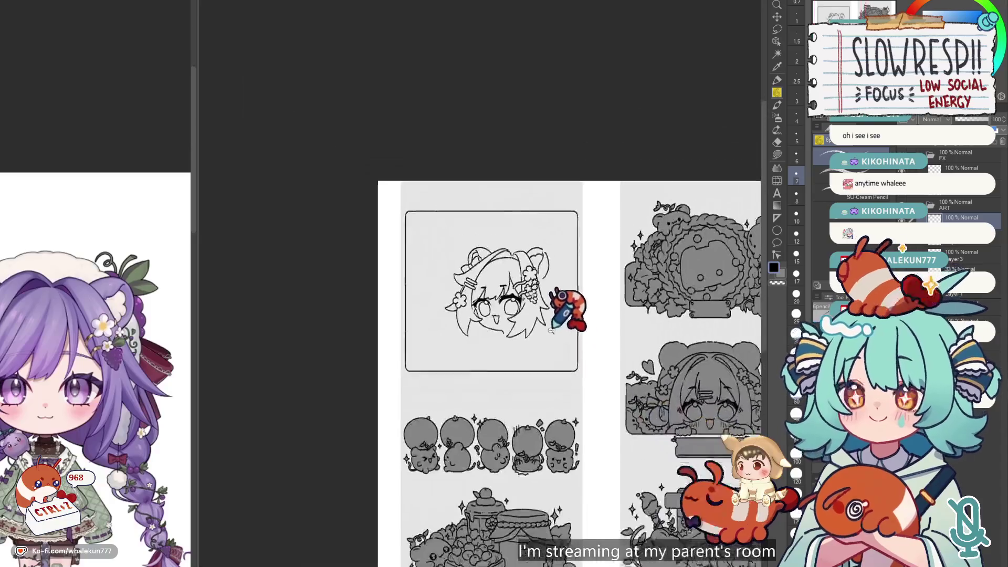
- Undo the old right-ear strokes, redraw the right ear outline, and mirror the view to check
scroll(580, 305, "up", 5)
key("ctrl+z")
key("ctrl+z")
key("ctrl+z")
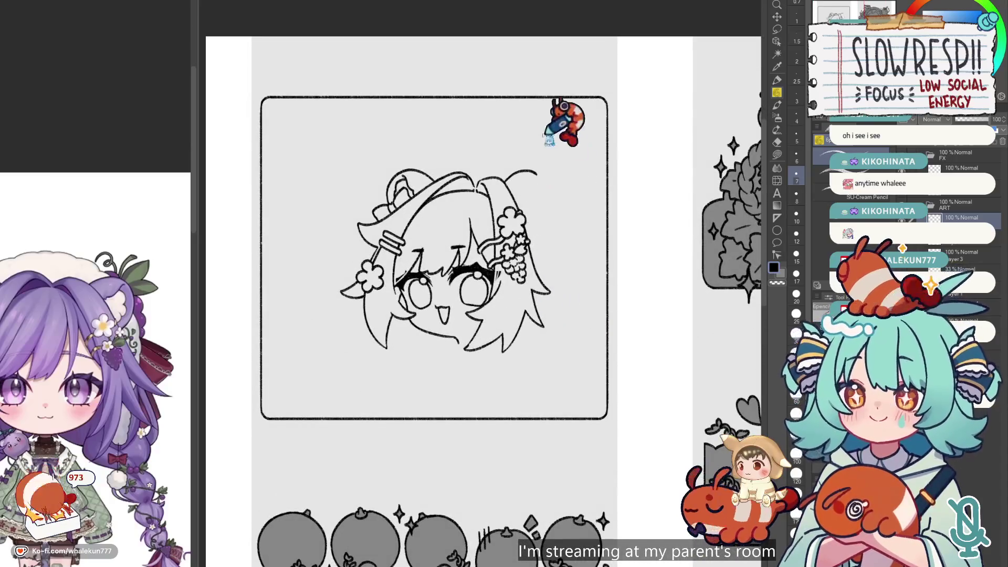
scroll(530, 181, "up", 2)
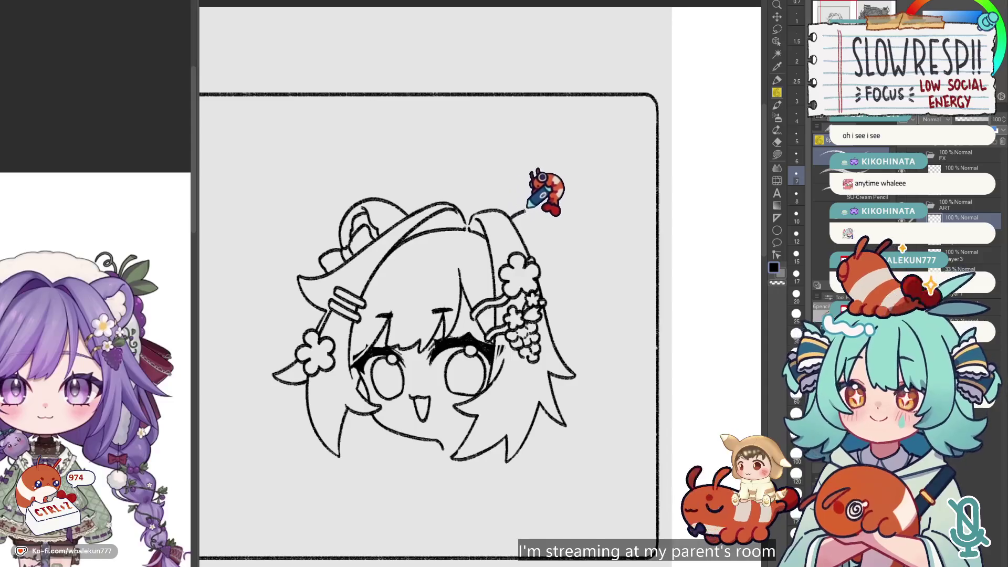
key("ctrl+z")
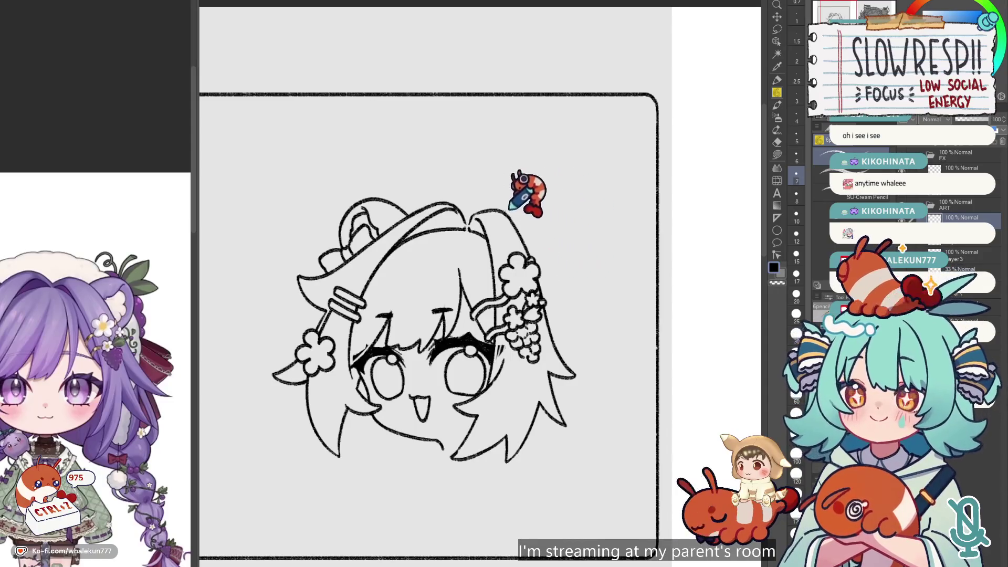
key("ctrl+z")
mouse_move(505, 203)
left_mouse_down()
mouse_move(546, 203)
mouse_move(563, 239)
left_mouse_up()
key("h")
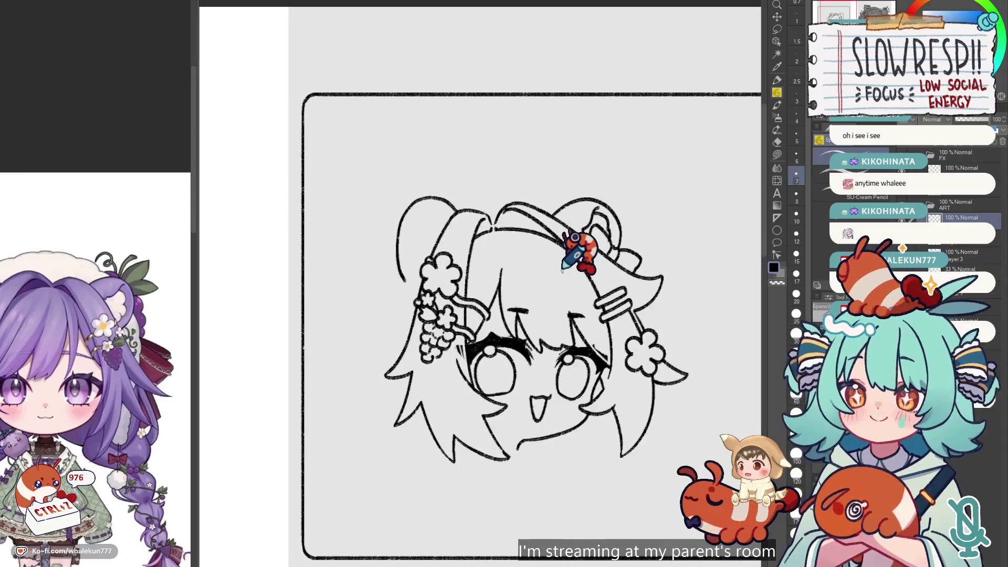
- Reframe the head, then try a rounded bun outline and another trial stroke, undoing both
scroll(562, 270, "down", 2)
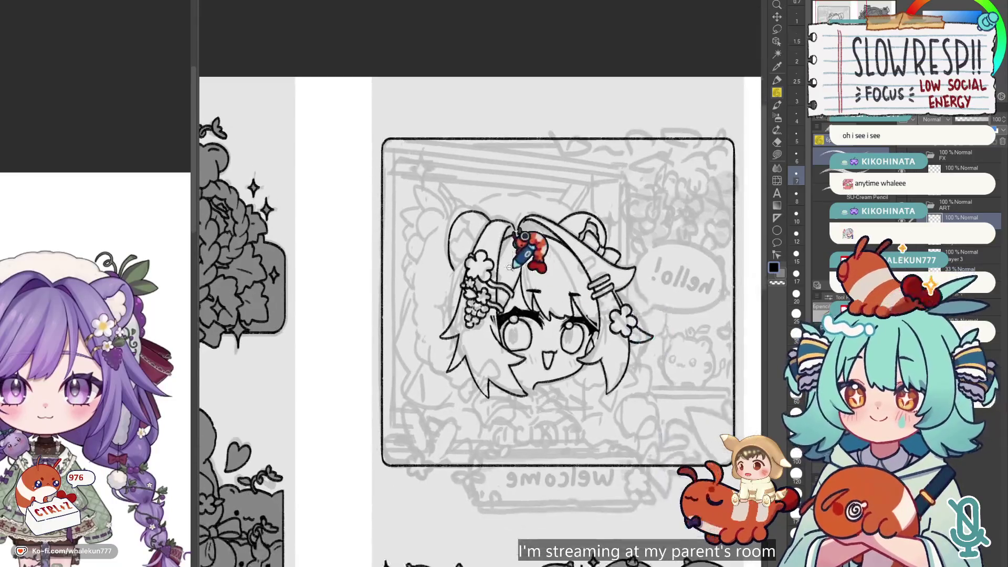
scroll(523, 265, "up", 1)
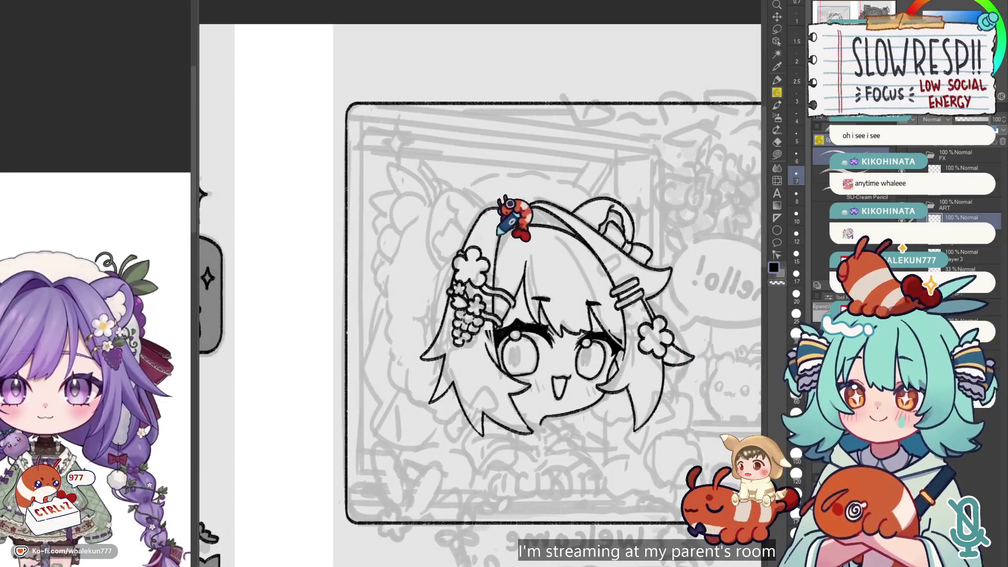
scroll(559, 239, "down", 3)
scroll(559, 242, "up", 3)
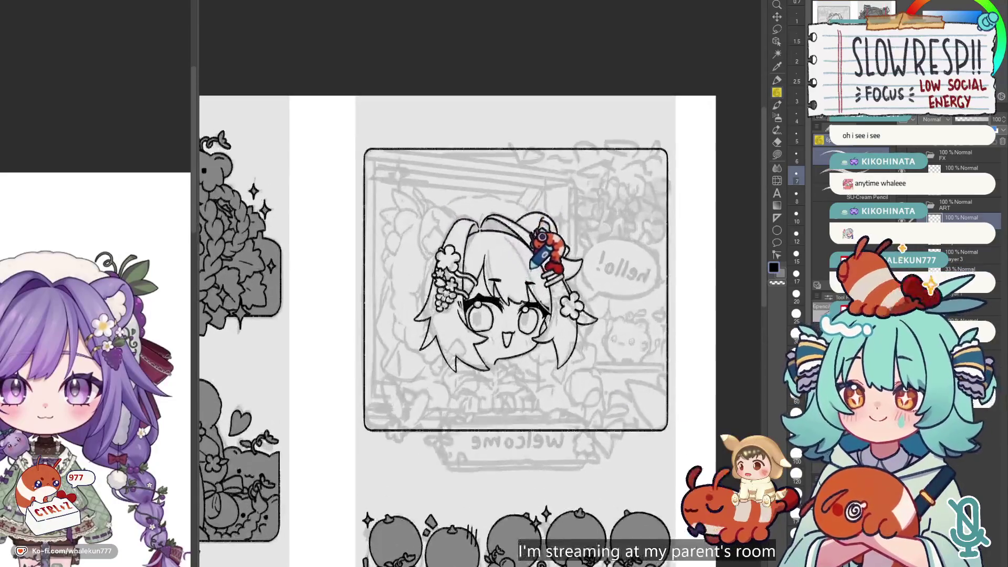
scroll(478, 268, "up", 1)
left_click_drag(478, 267, 489, 280)
mouse_move(464, 220)
left_mouse_down()
mouse_move(430, 210)
mouse_move(408, 241)
mouse_move(434, 275)
left_mouse_up()
key("ctrl+z")
mouse_move(460, 230)
left_mouse_down()
mouse_move(417, 218)
mouse_move(403, 239)
left_mouse_up()
key("ctrl+z")
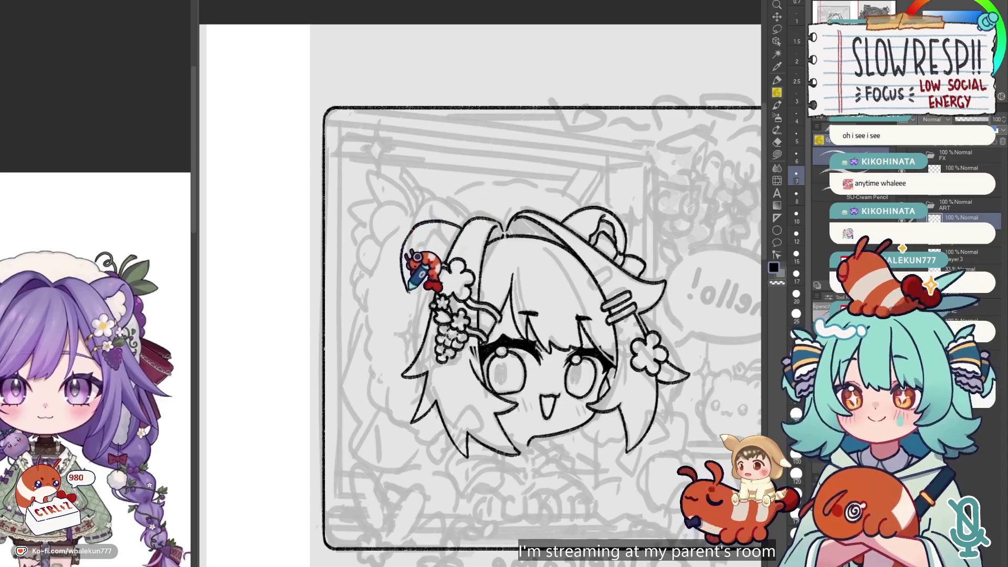
key("h")
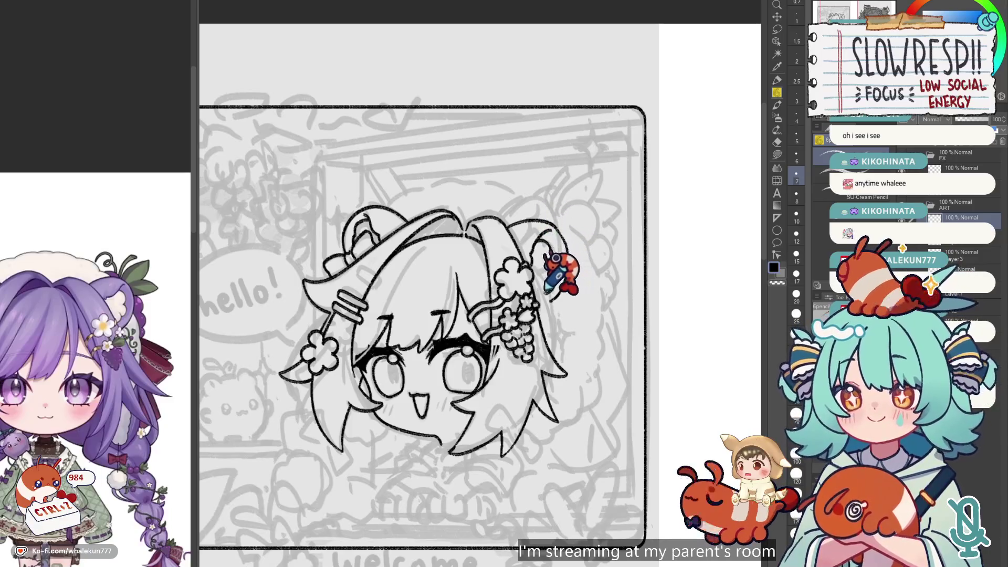
scroll(551, 294, "up", 1)
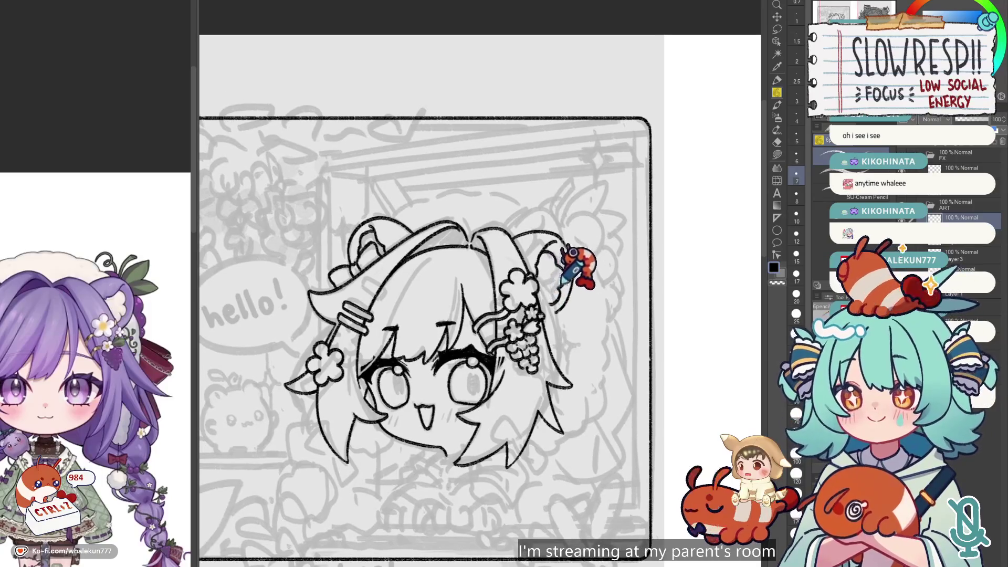
scroll(555, 310, "down", 2)
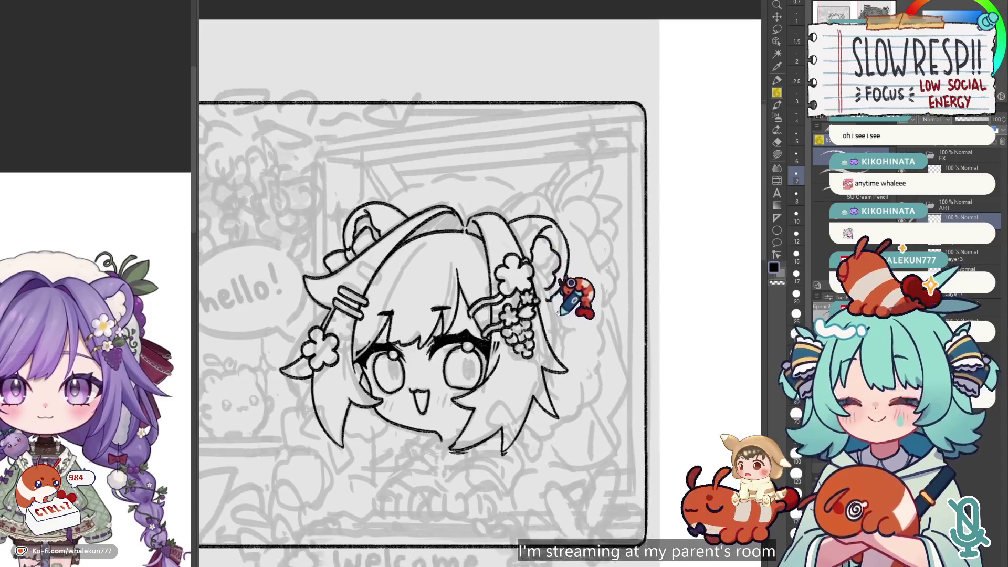
scroll(578, 247, "down", 2)
scroll(536, 274, "up", 1)
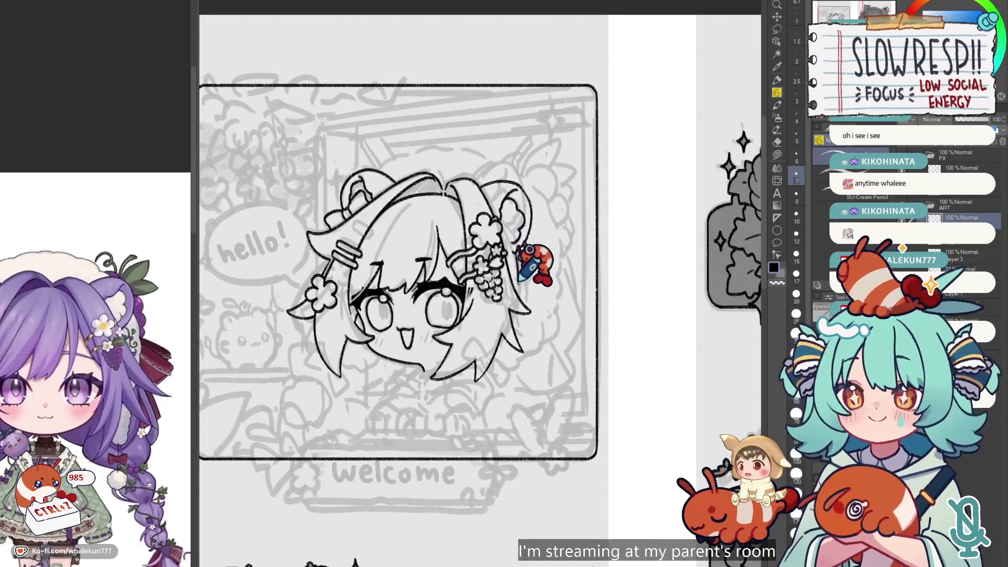
key("h")
scroll(574, 256, "down", 2)
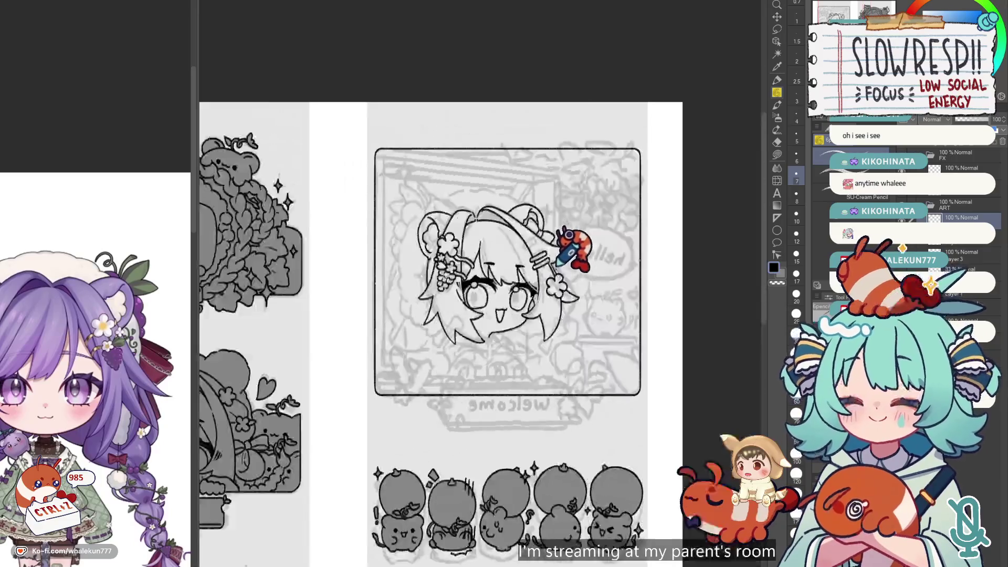
key("h")
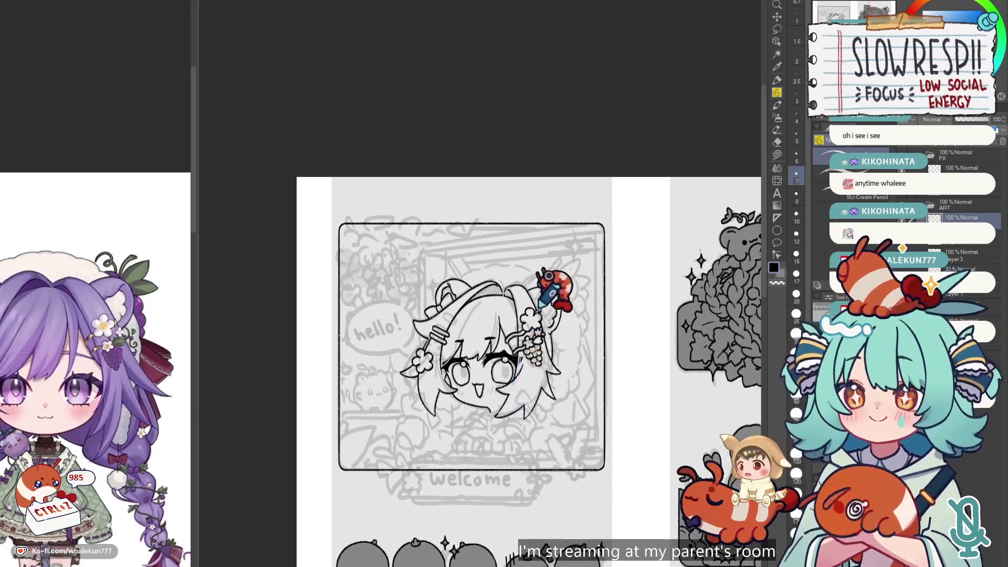
- Zoom and pan to centre the girl's face and chin for the neck line
scroll(551, 292, "up", 2)
scroll(530, 344, "up", 3)
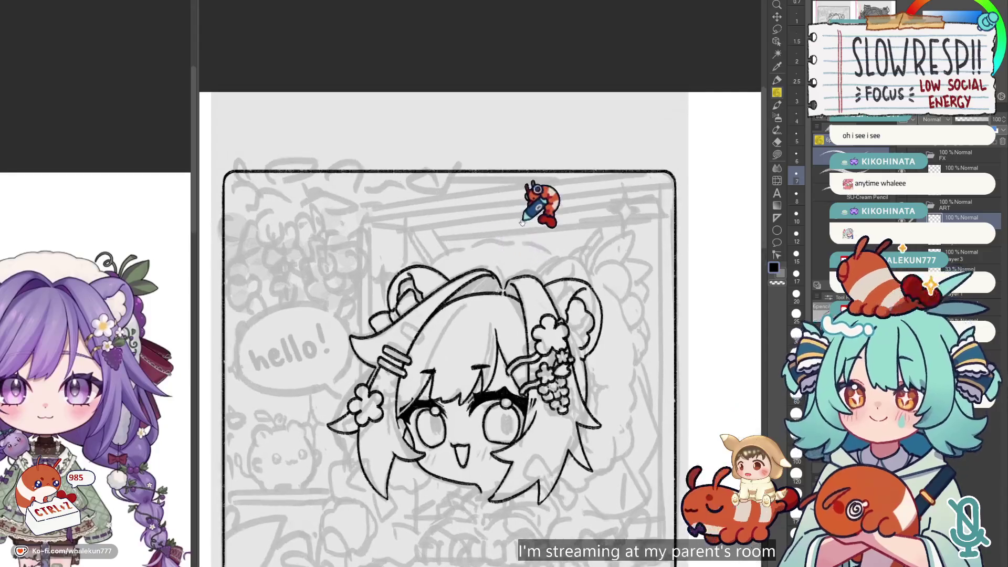
scroll(540, 304, "down", 2)
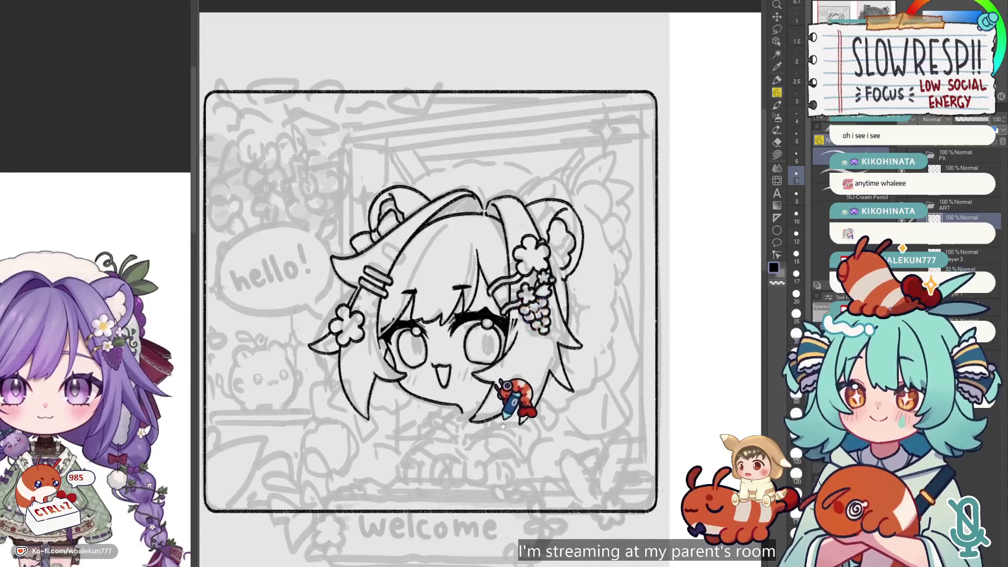
scroll(520, 389, "down", 1)
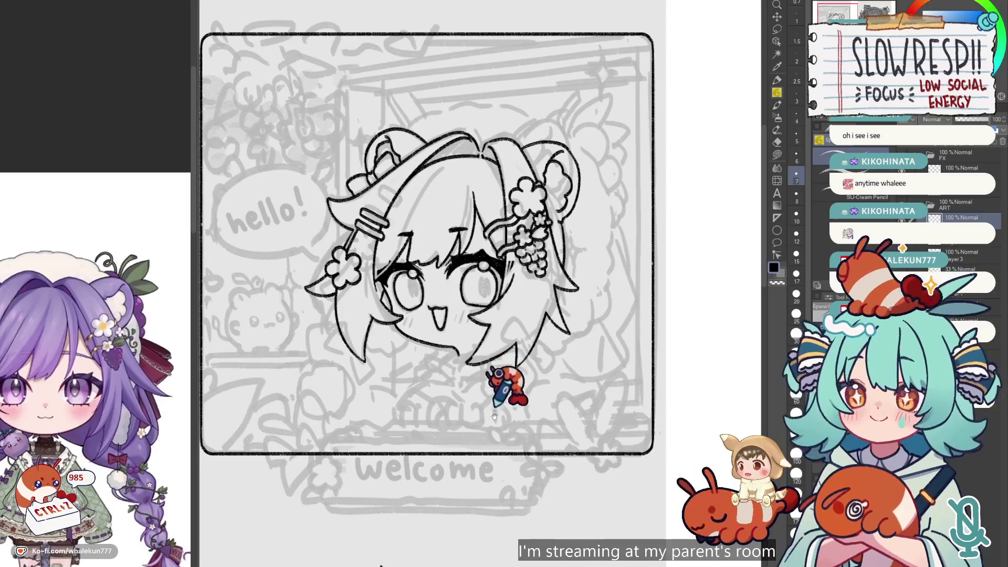
scroll(500, 363, "down", 2)
scroll(498, 359, "down", 1)
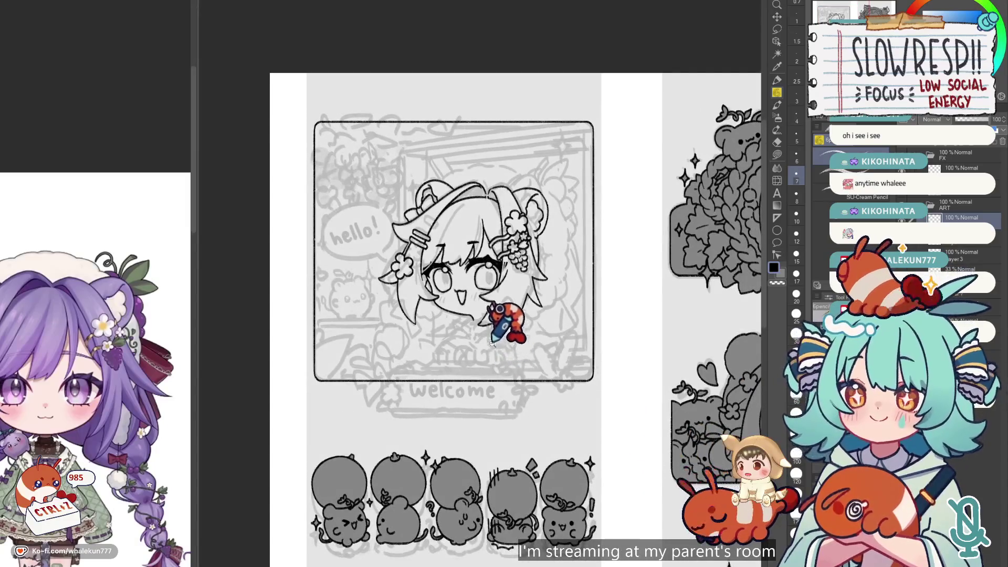
scroll(506, 277, "up", 4)
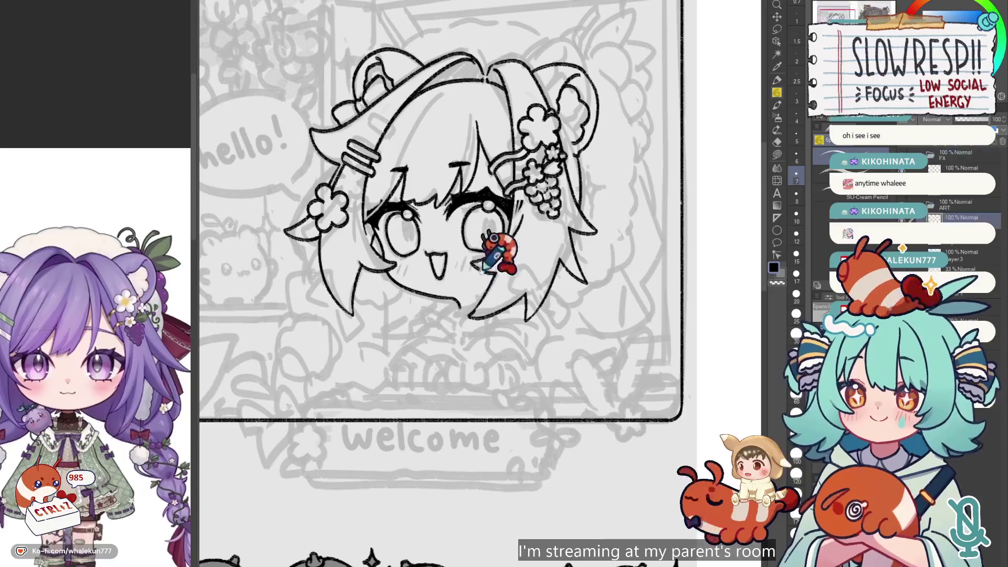
scroll(465, 295, "up", 1)
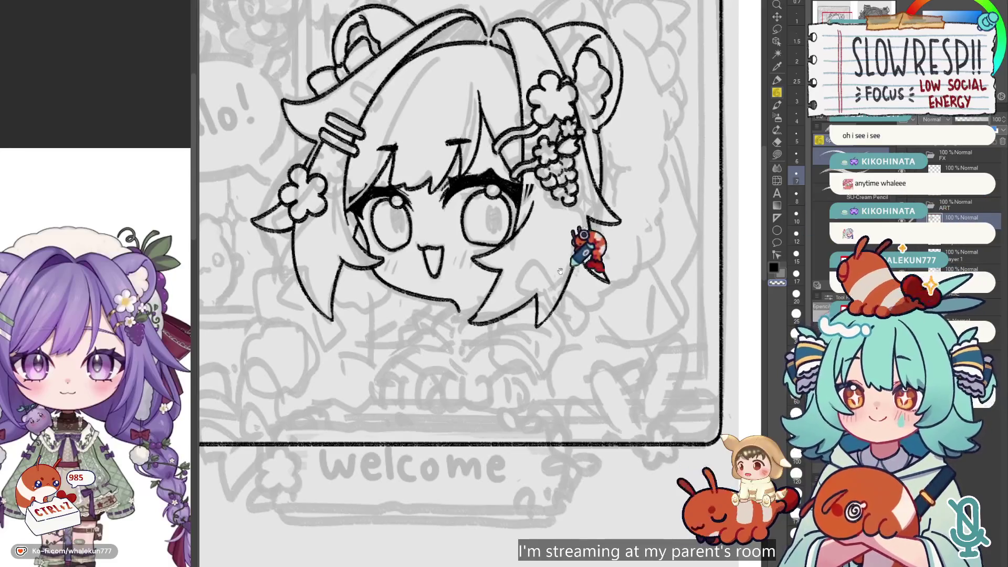
left_click_drag(528, 185, 516, 249)
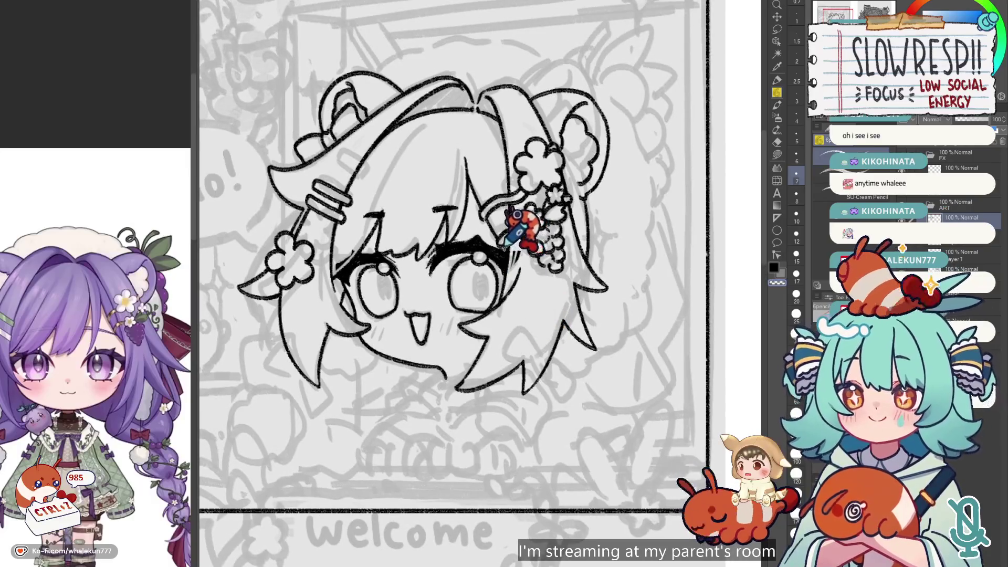
scroll(474, 323, "down", 2)
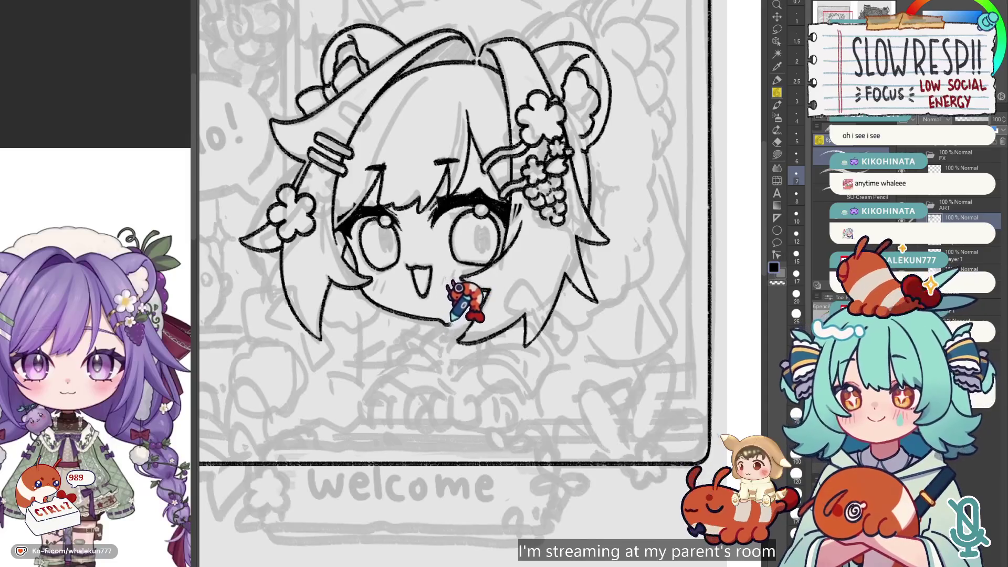
- Discard the rejected small strokes near the chin and mirror the view to check proportions
key("ctrl+z")
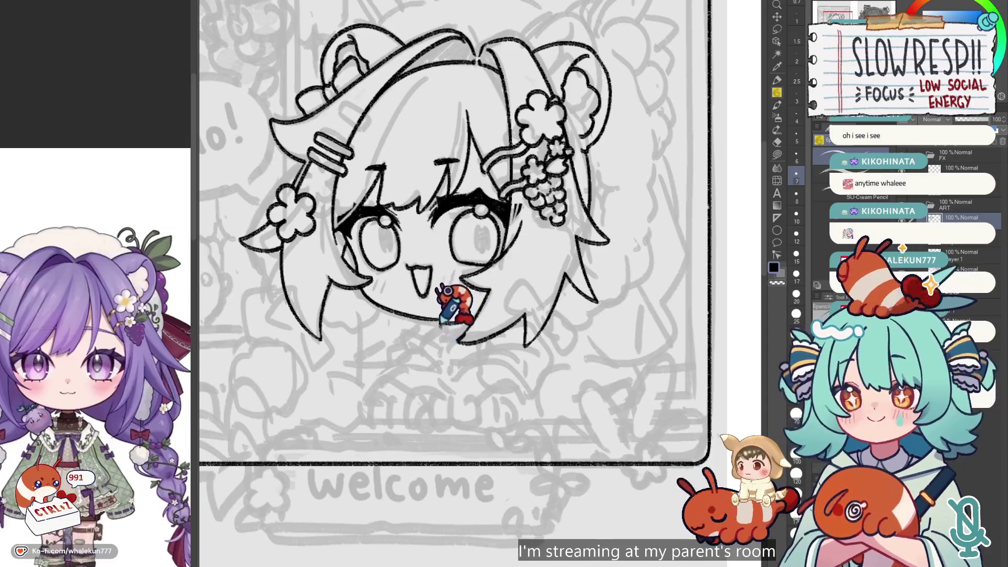
key("ctrl+z")
key("ctrl+z")
key("ctrl+z")
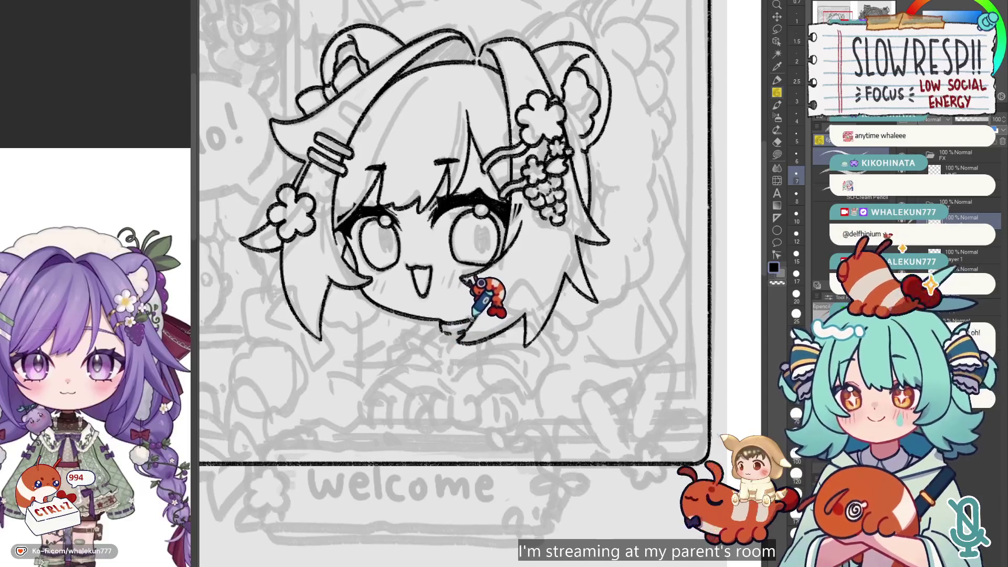
key("h")
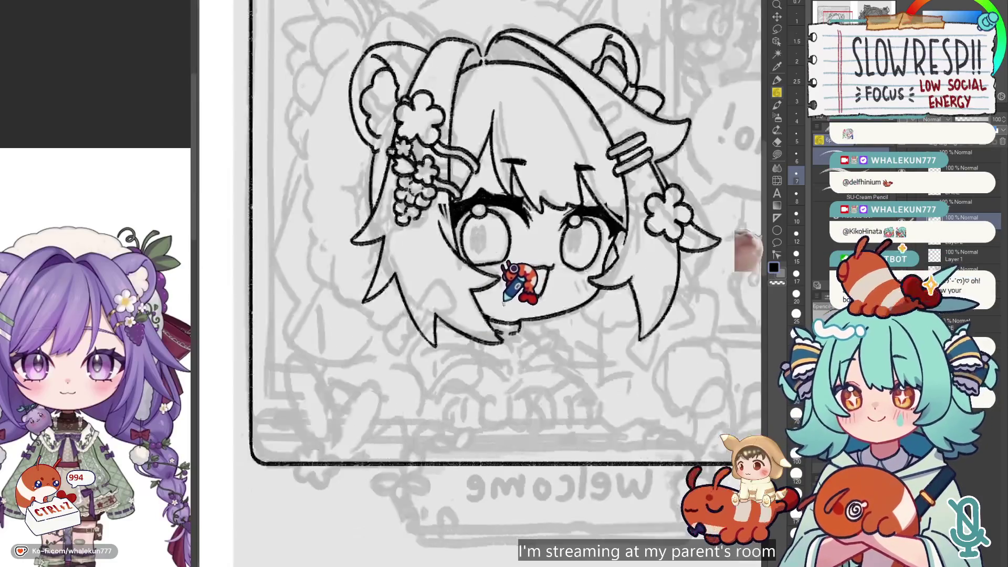
key("h")
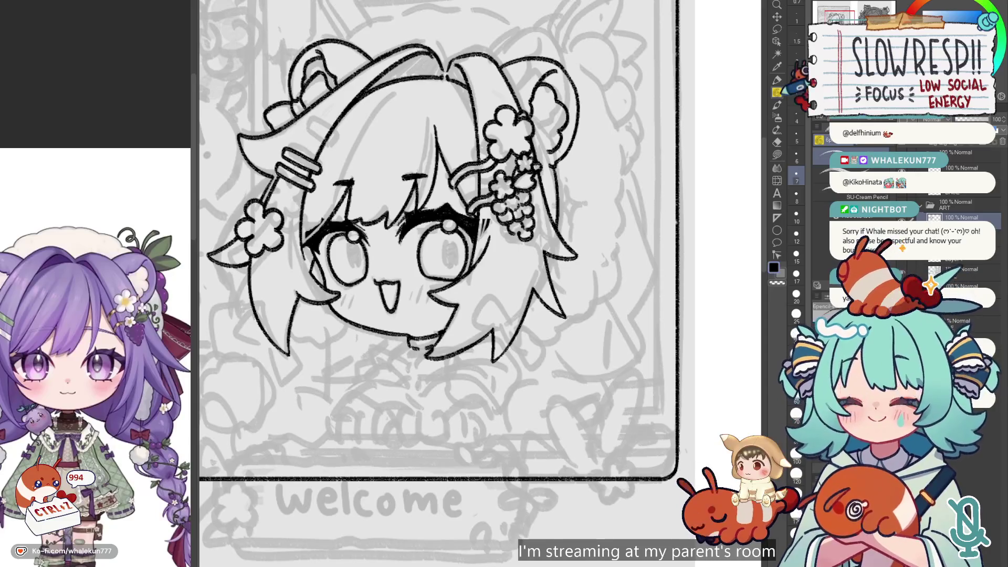
scroll(575, 372, "down", 1)
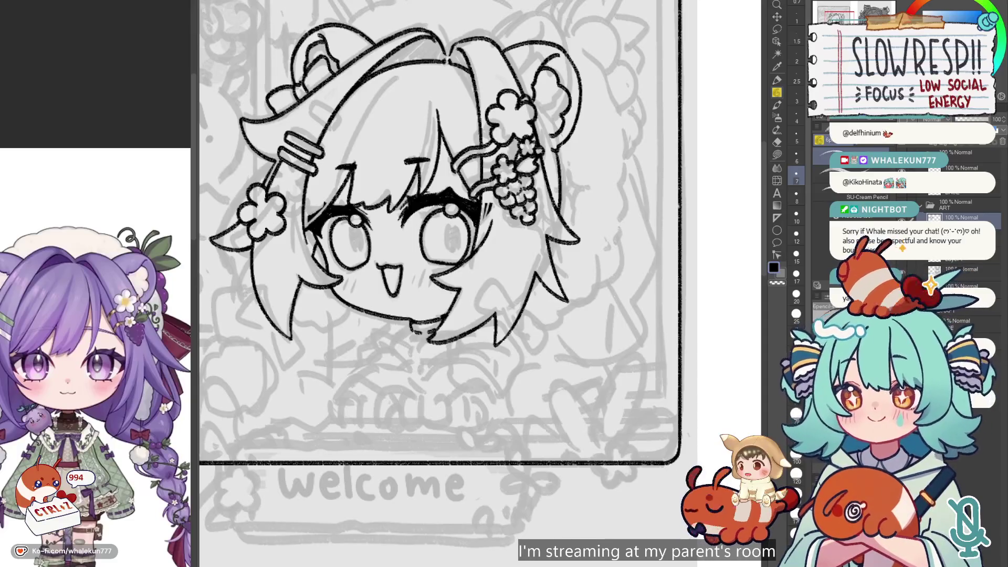
- Frame the chin, switch to black, and ink the collar shape under the chin, undoing bad strokes
left_click_drag(553, 305, 579, 367)
scroll(572, 366, "down", 5)
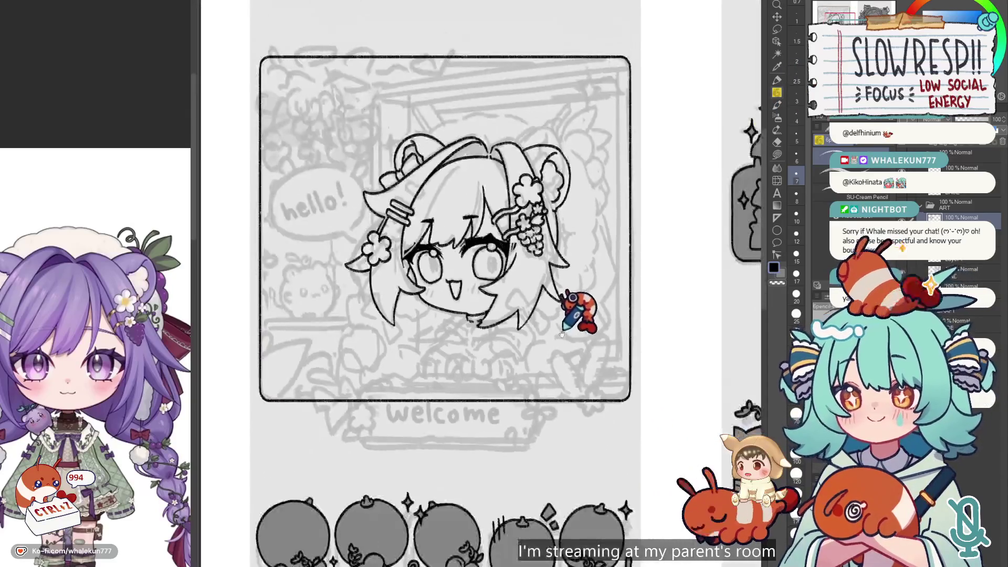
scroll(565, 364, "up", 6)
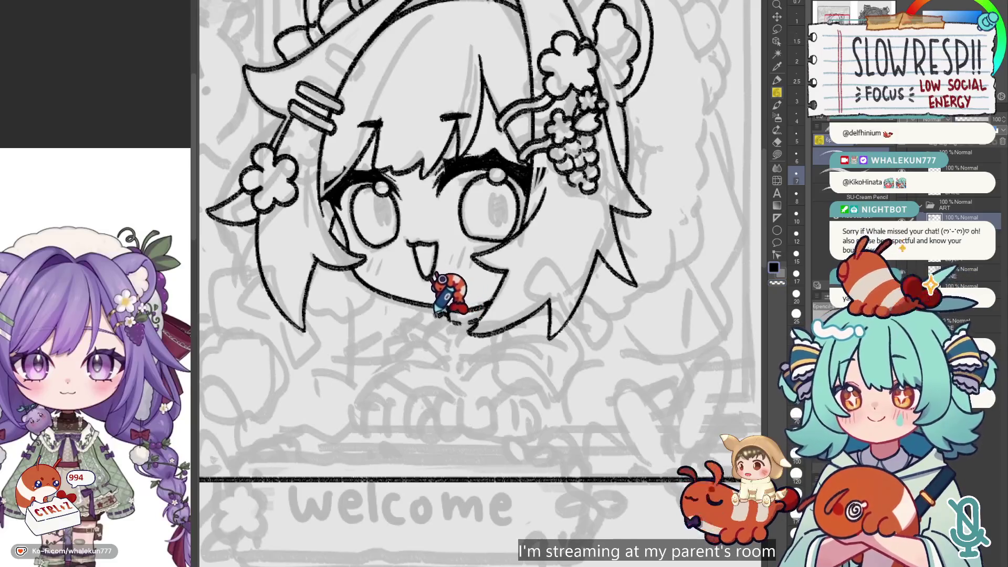
key("ctrl+z")
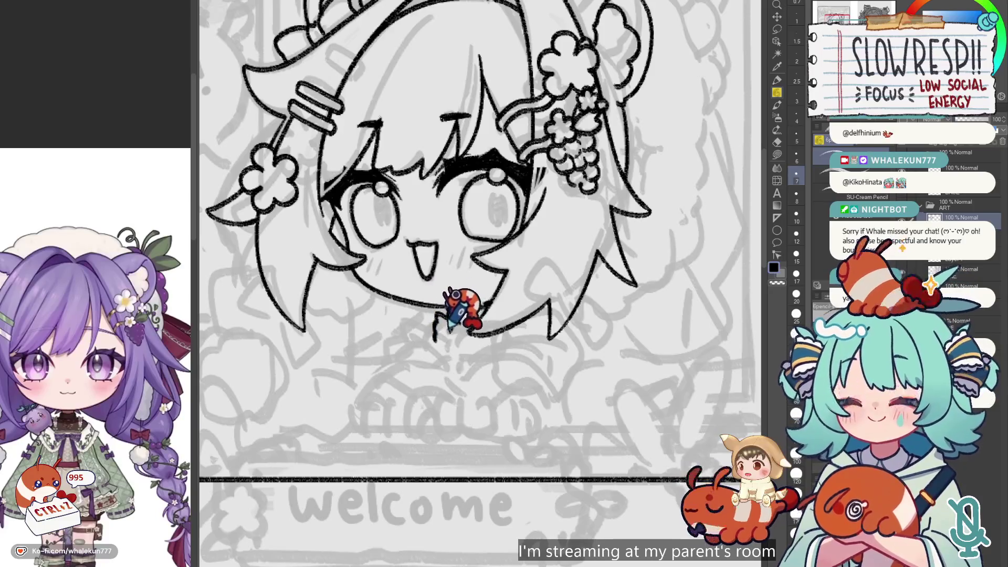
scroll(476, 336, "down", 1)
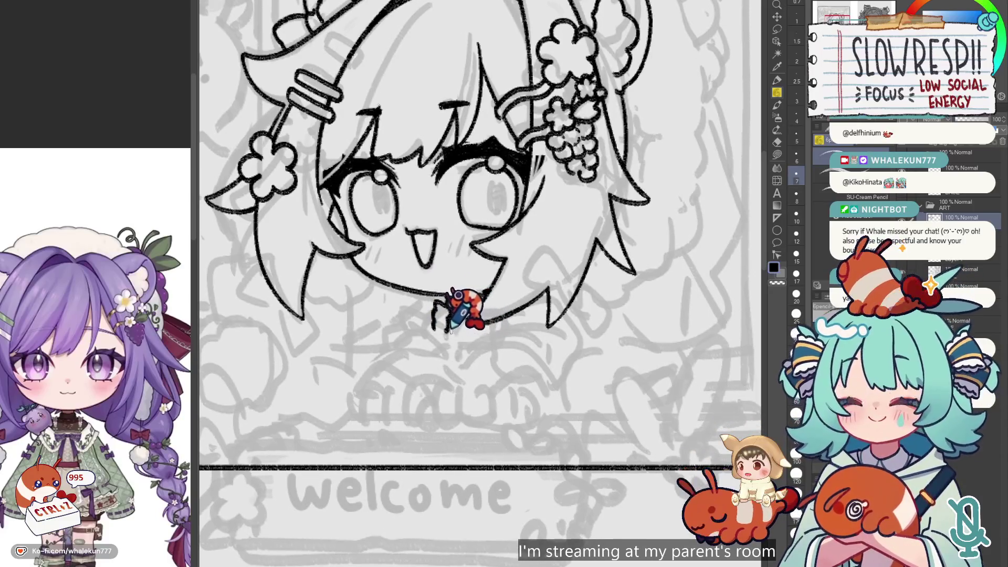
scroll(472, 327, "down", 3)
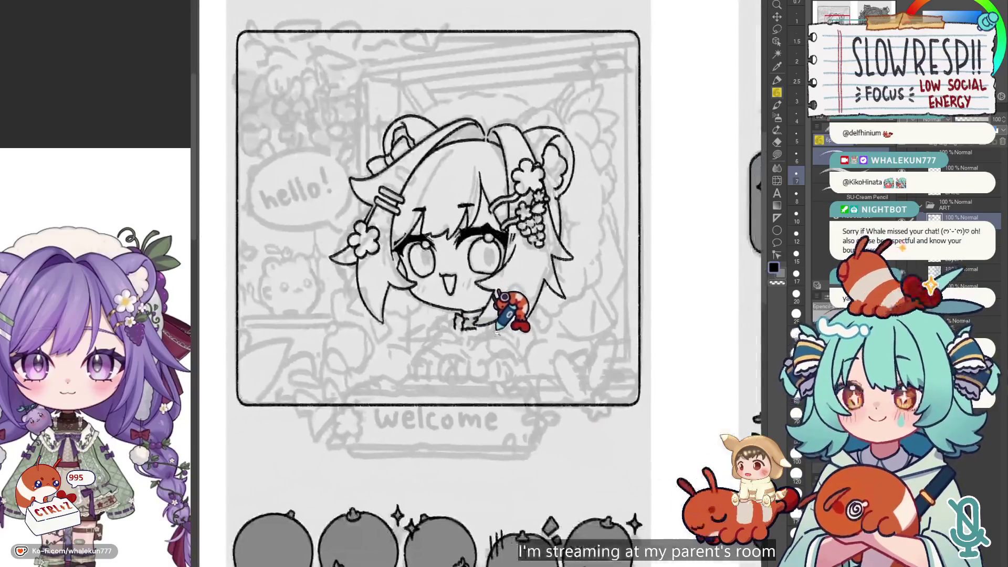
scroll(472, 330, "up", 2)
scroll(473, 334, "up", 1)
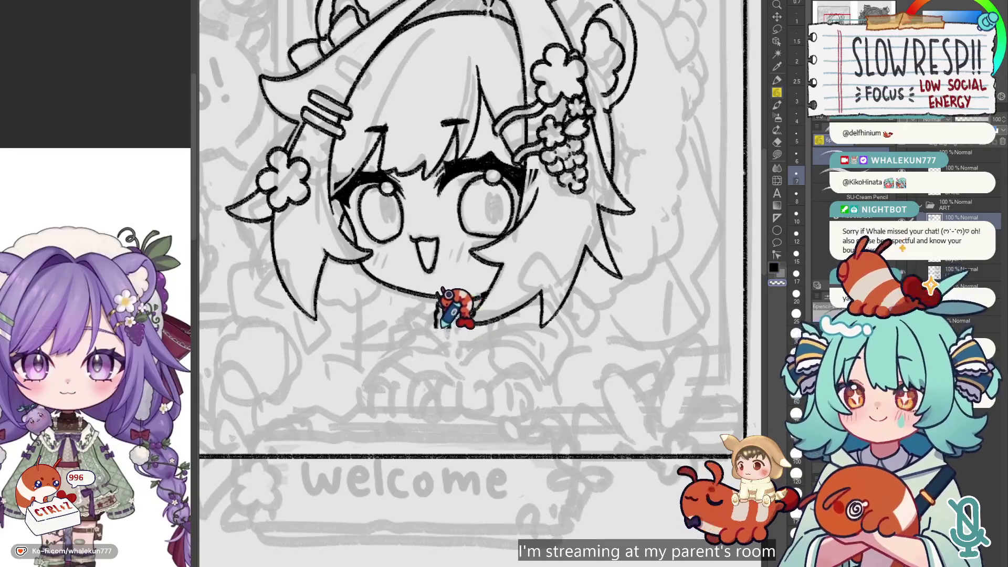
key("c")
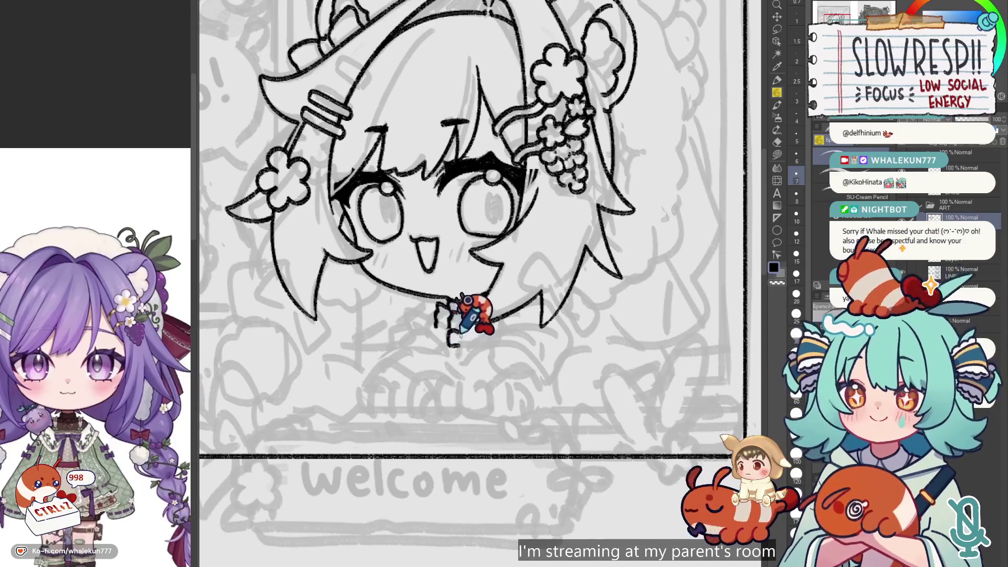
key("ctrl+z")
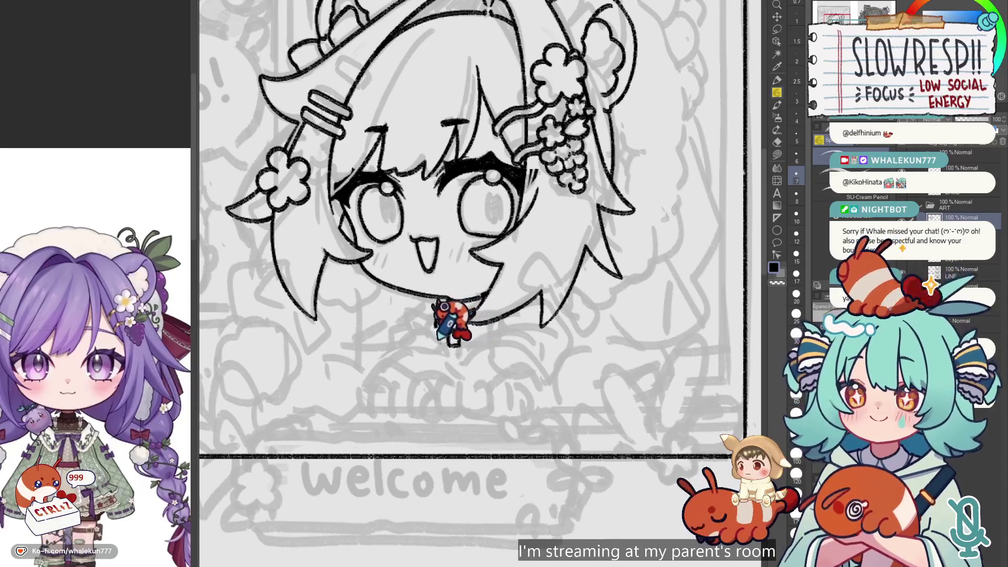
key("ctrl+z")
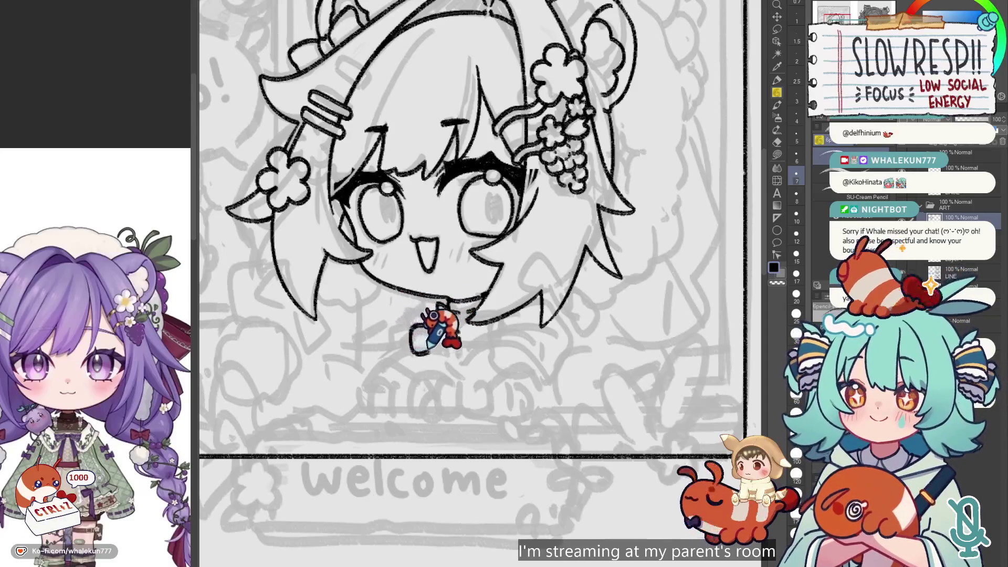
key("ctrl+z")
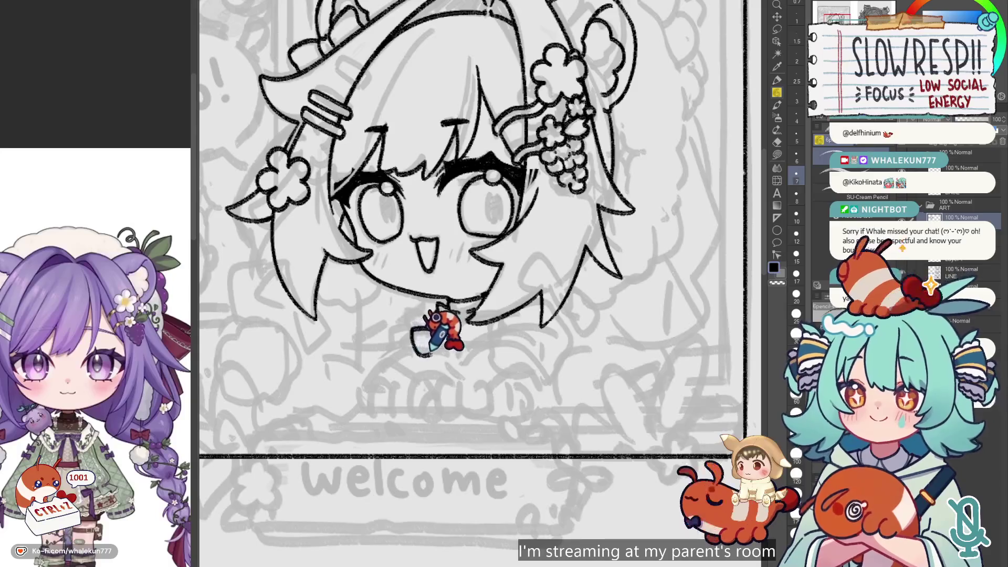
- Mirror-check the collar and undo the unsatisfactory bow strokes under the chin
key("h")
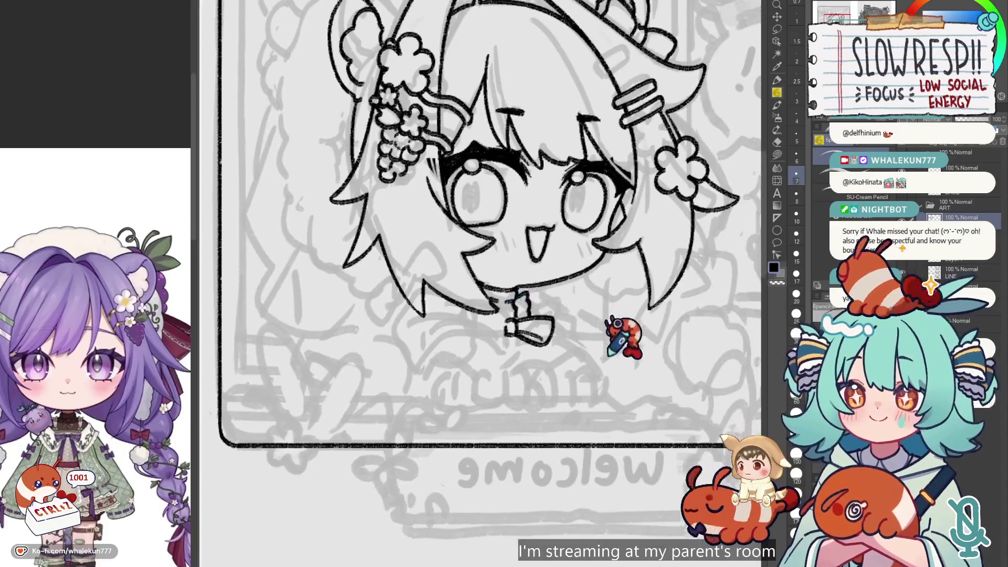
key("ctrl+z")
key("ctrl+z")
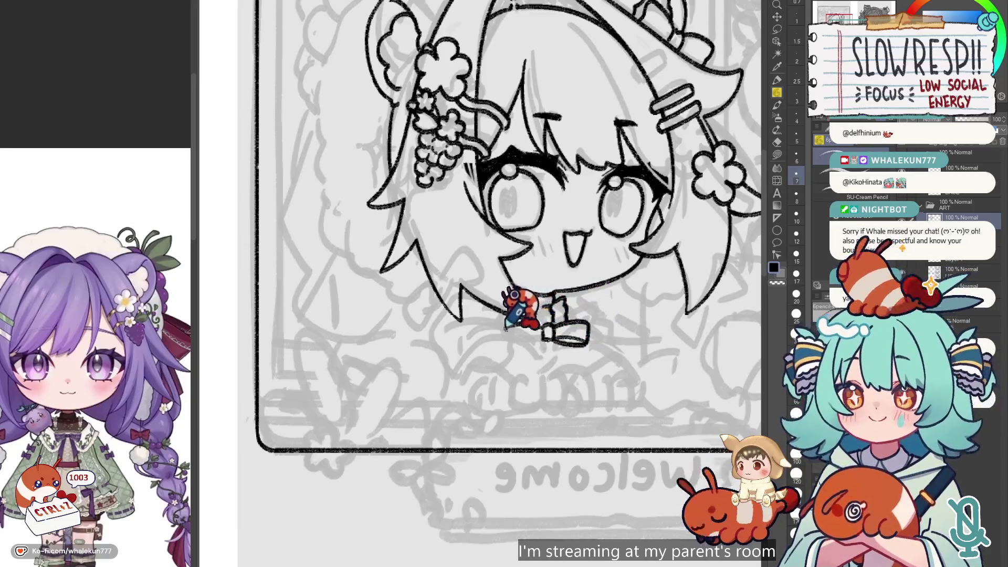
key("ctrl+z")
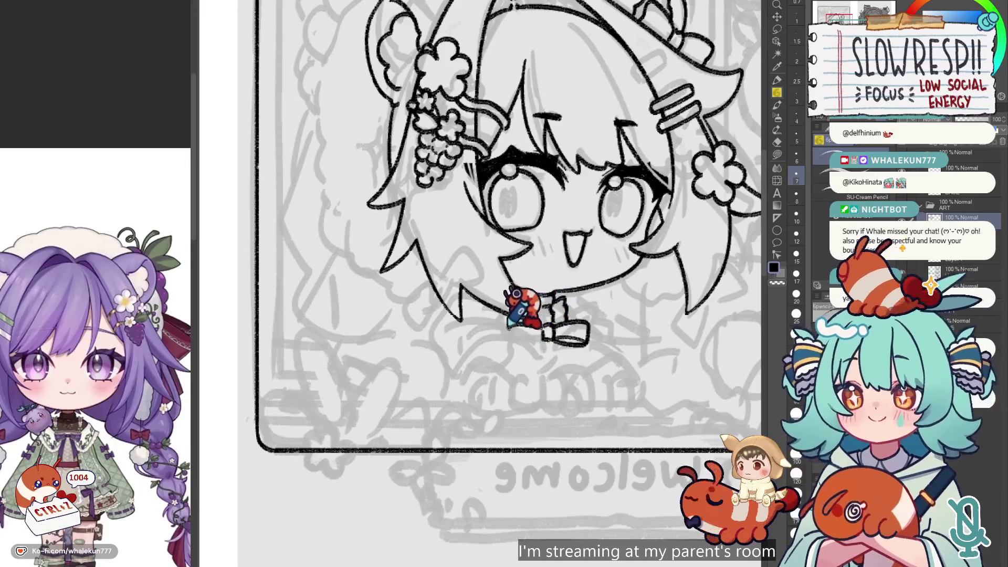
key("ctrl+z")
key("ctrl+z")
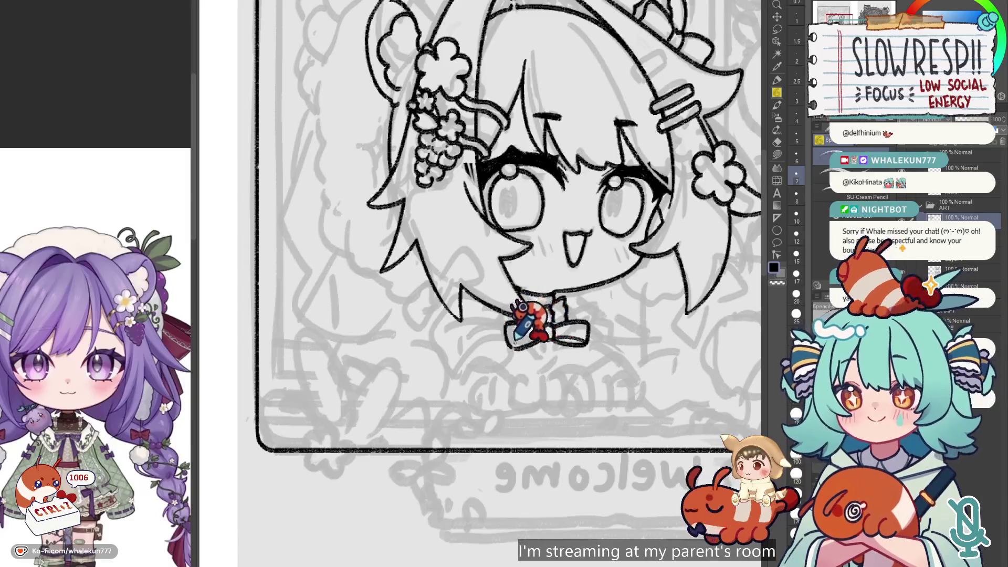
key("h")
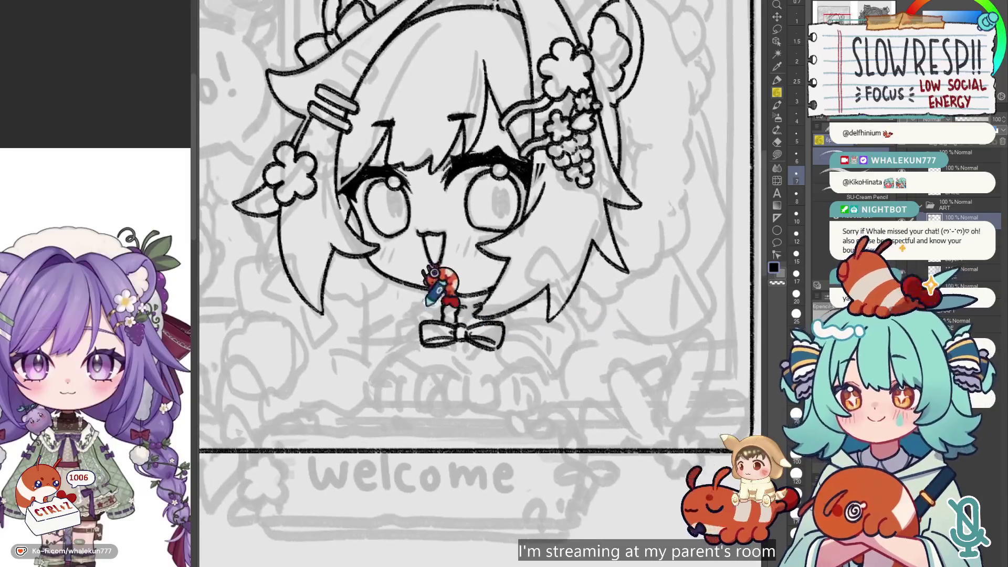
scroll(428, 302, "up", 2)
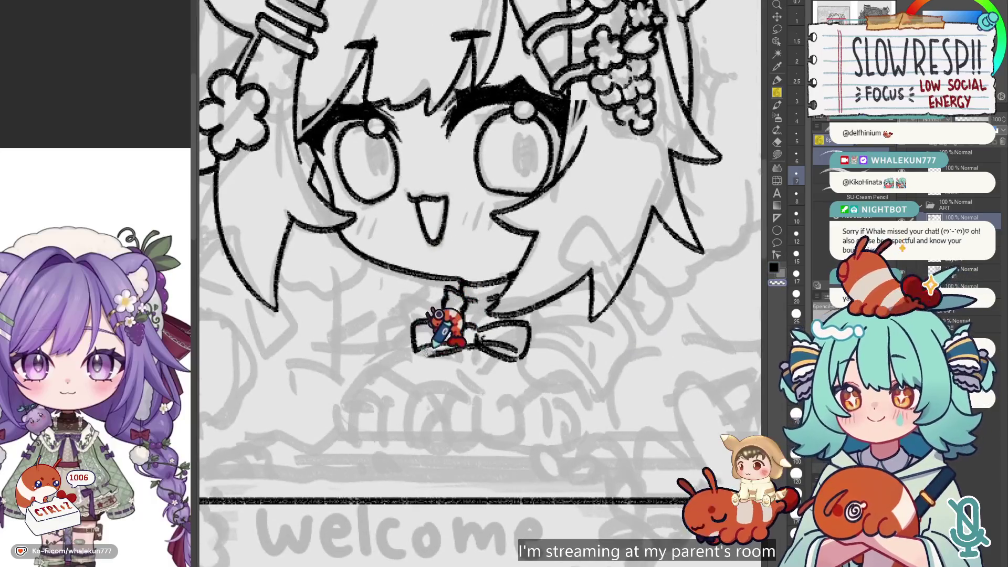
key("ctrl+z")
- Draw the left loop of the collar bow, reworking strokes and mirror-checking the bow
mouse_move(423, 348)
left_mouse_down()
mouse_move(416, 354)
mouse_move(453, 346)
left_mouse_up()
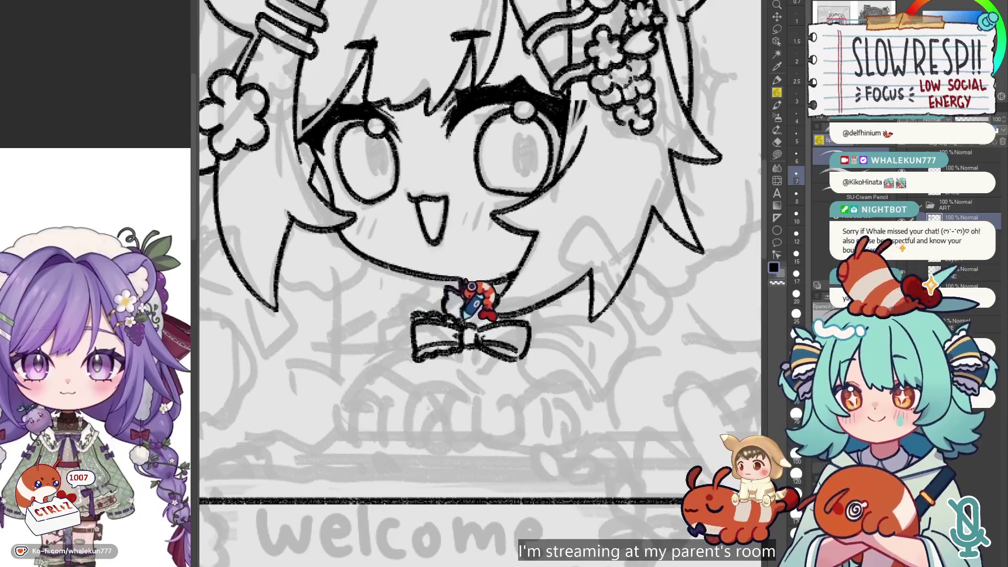
key("ctrl+z")
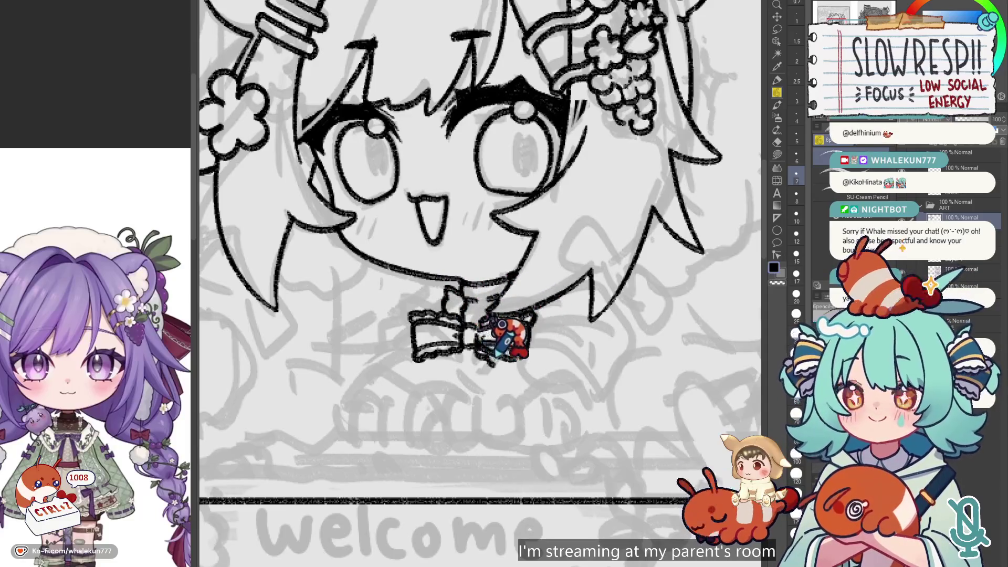
key("ctrl+z")
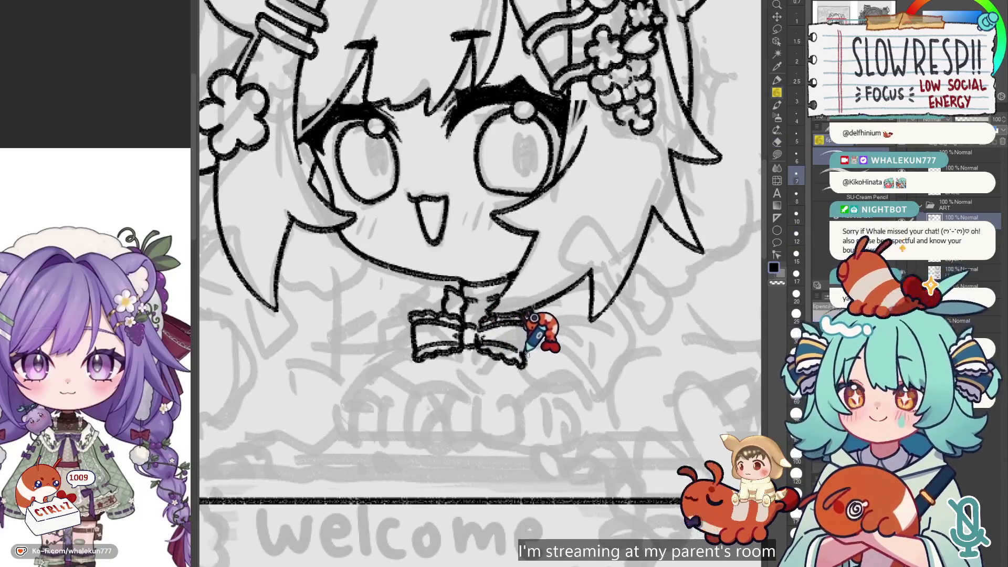
key("h")
key("h")
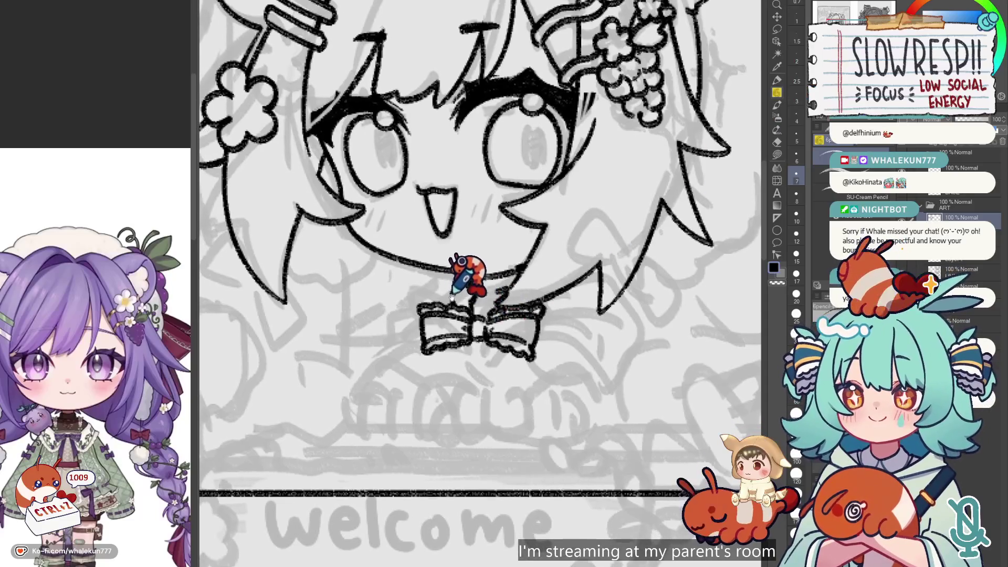
left_click_drag(450, 285, 448, 291)
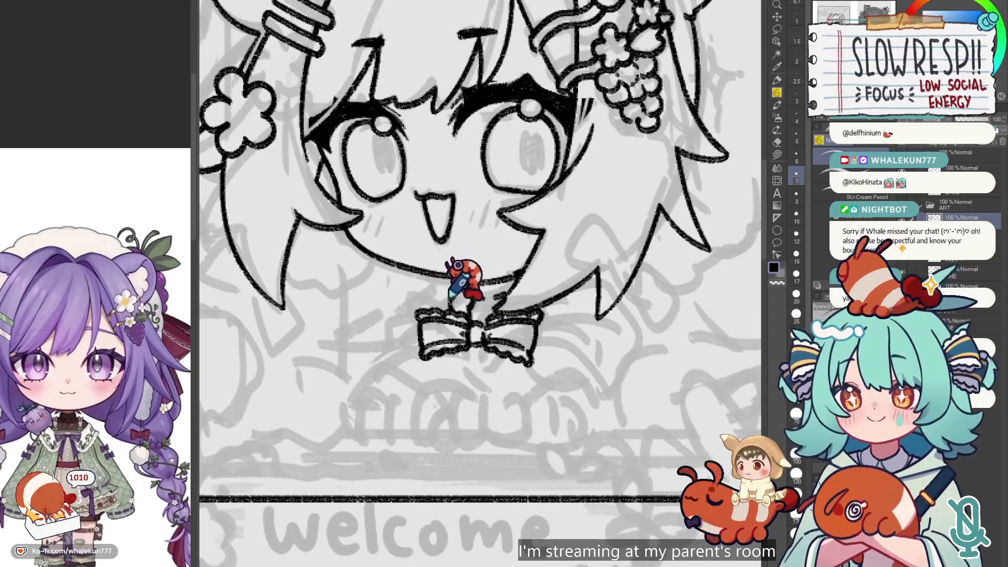
- Compare the bow in mirrored and normal views, then undo its last few strokes
key("h")
key("h")
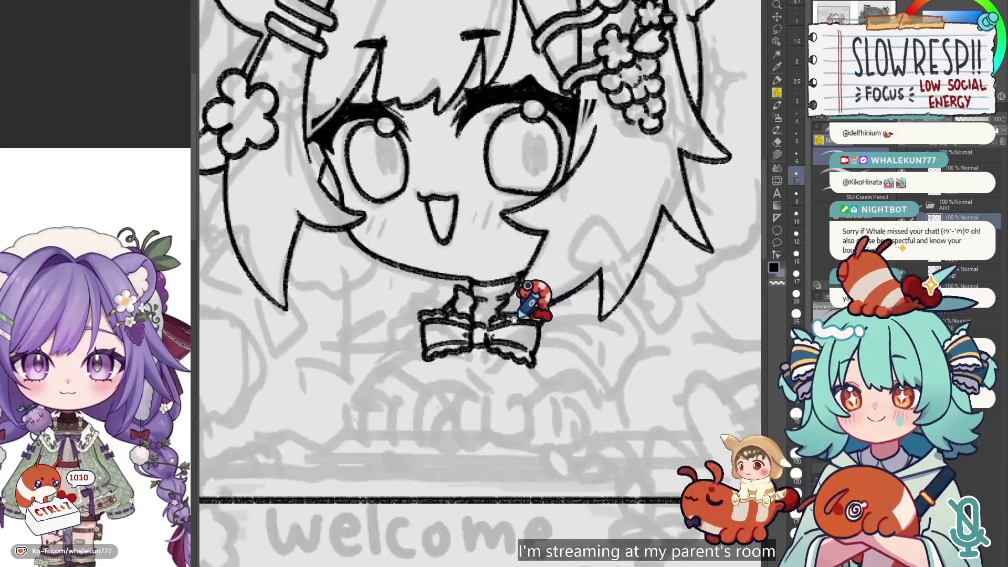
key("h")
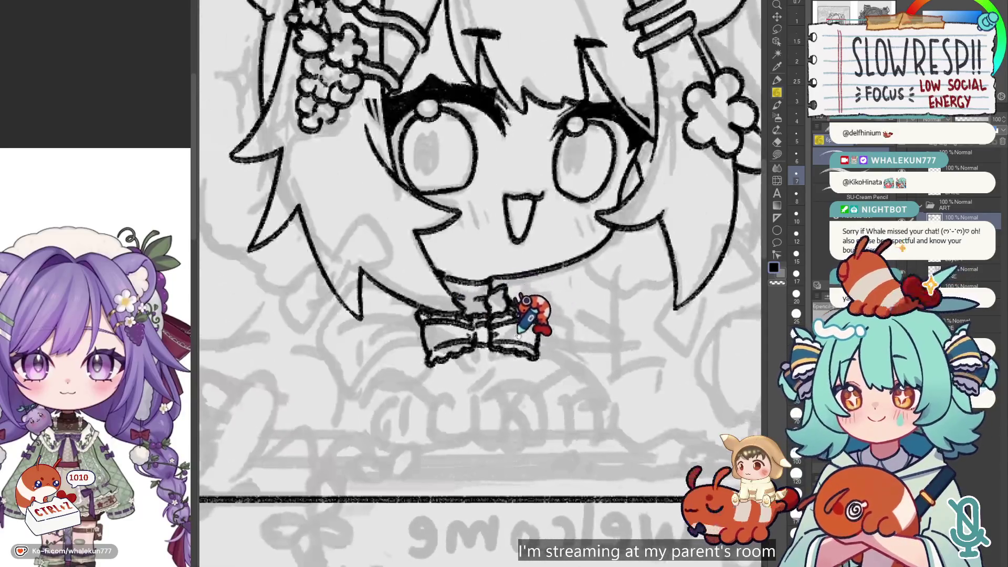
key("h")
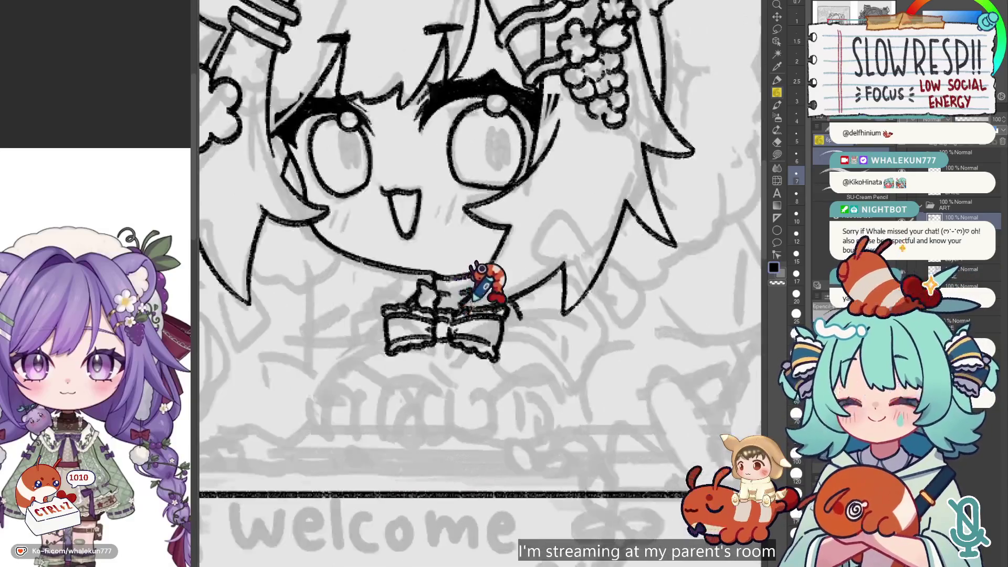
scroll(551, 357, "up", 2)
key("ctrl+z")
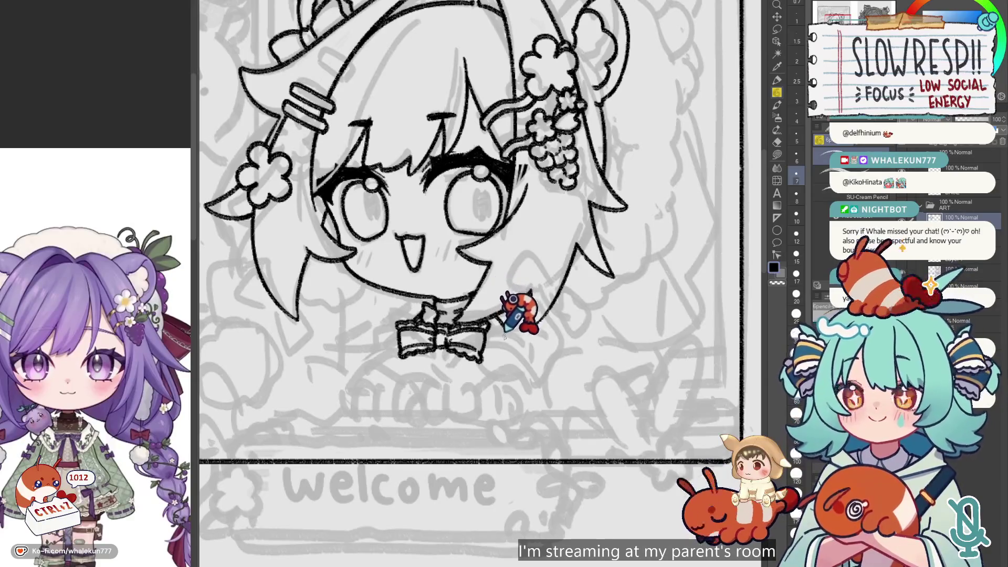
key("ctrl+z")
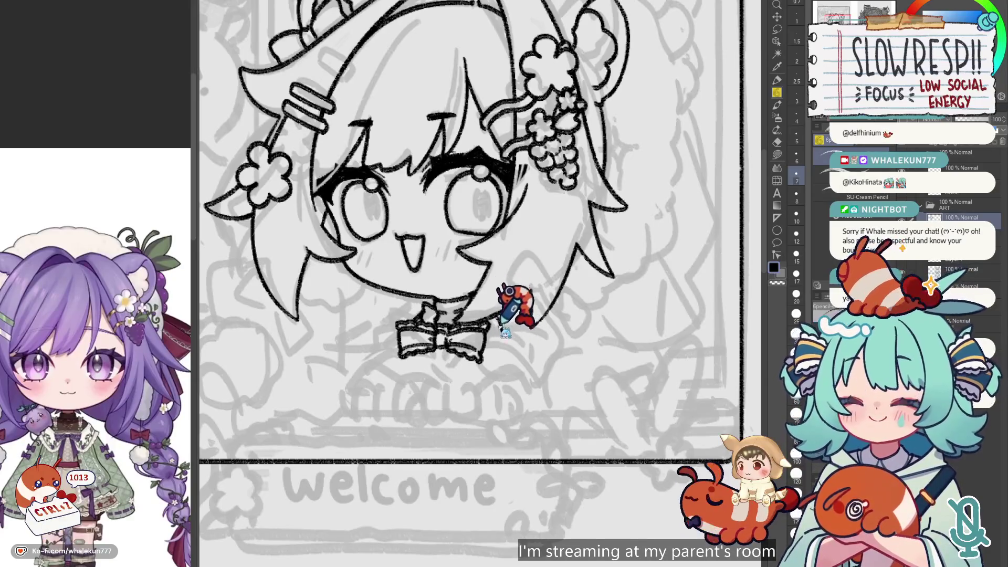
key("ctrl+z")
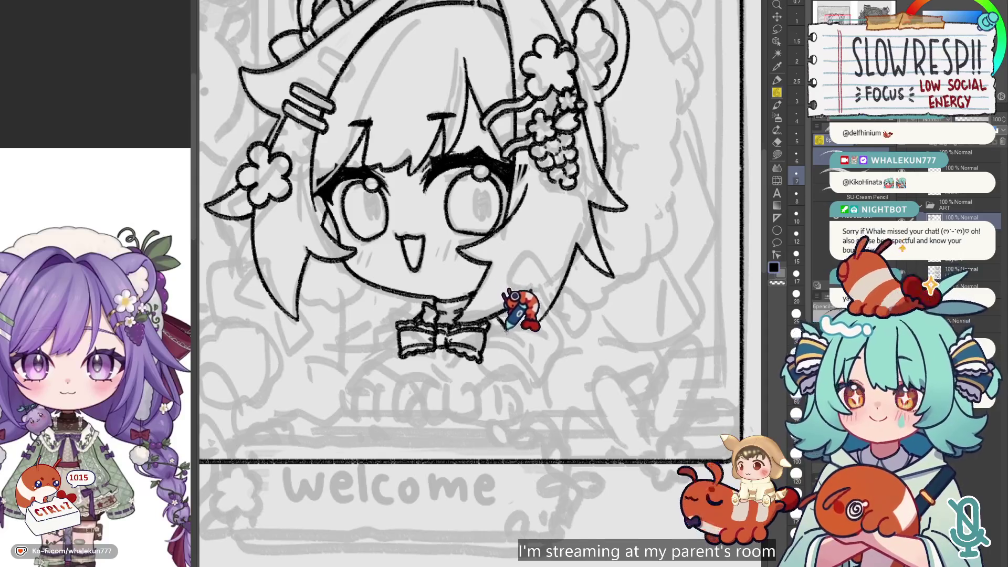
- Undo more bow strokes and draw the ribbon tail lines below the bow
key("ctrl+z")
key("ctrl+z")
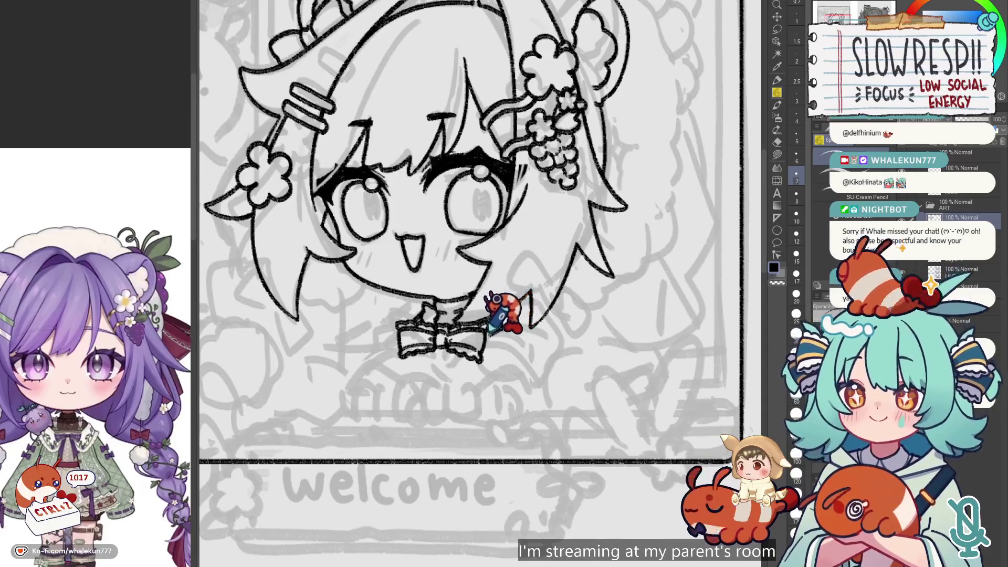
key("ctrl+z")
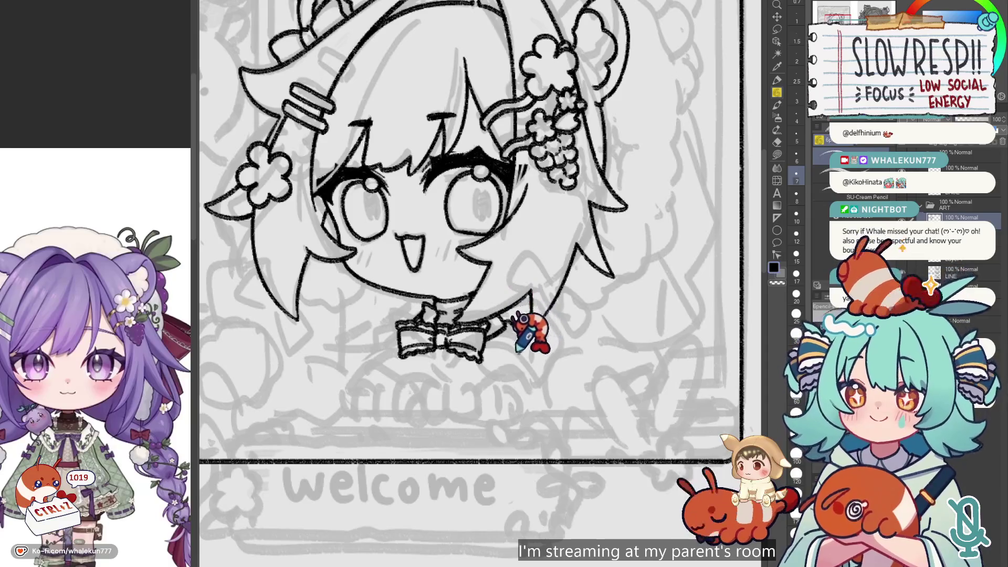
key("ctrl+z")
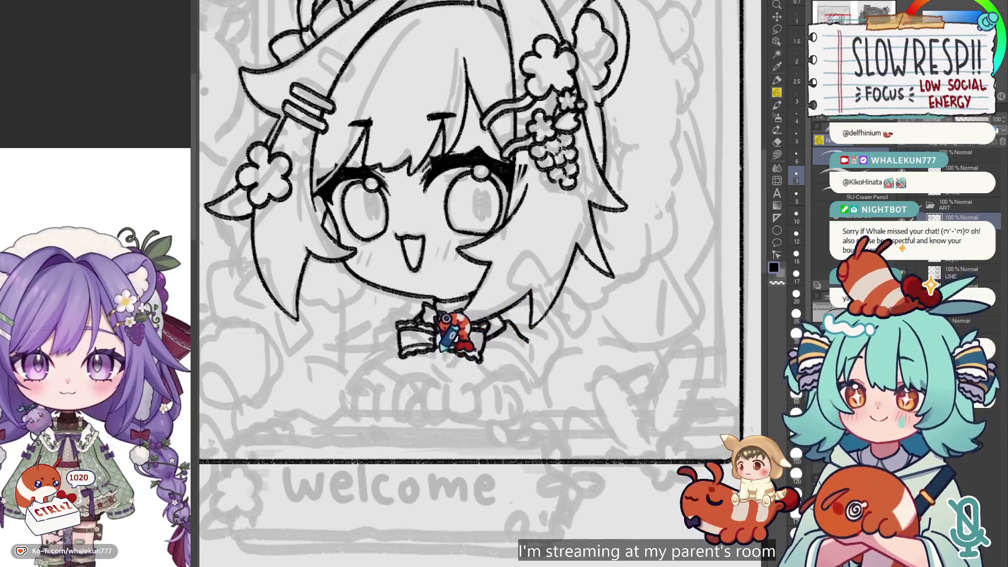
key("ctrl+z")
mouse_move(432, 380)
left_mouse_down()
mouse_move(414, 379)
mouse_move(455, 395)
left_mouse_up()
- Undo stray ribbon strokes, mirror-check the collar, and erase with transparent colour
key("ctrl+z")
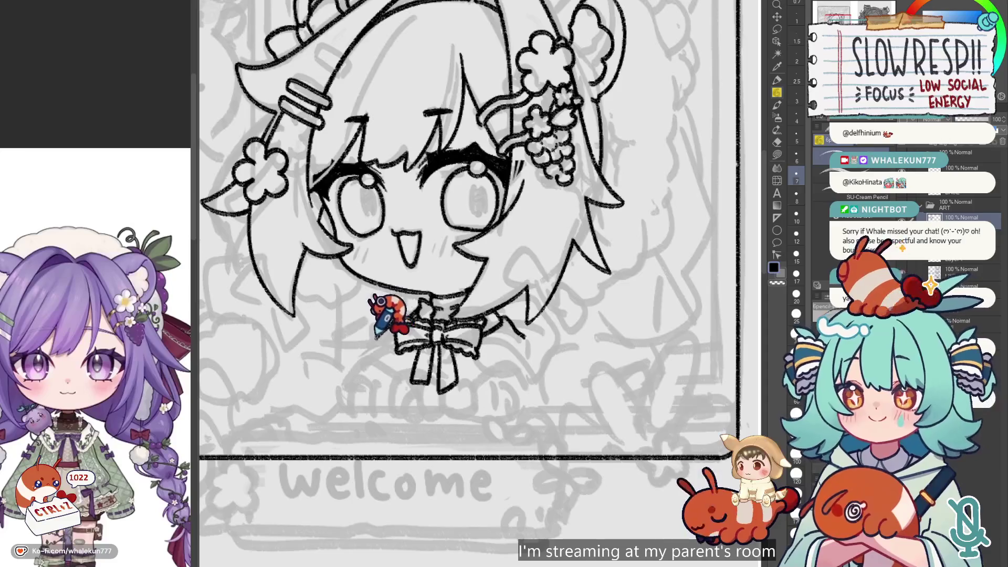
key("ctrl+z")
key("ctrl+z")
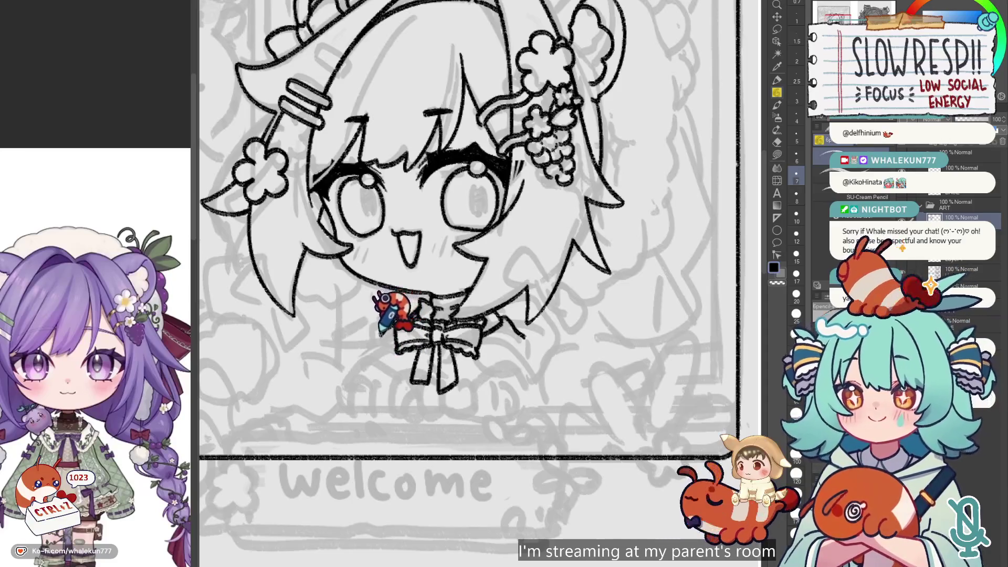
key("h")
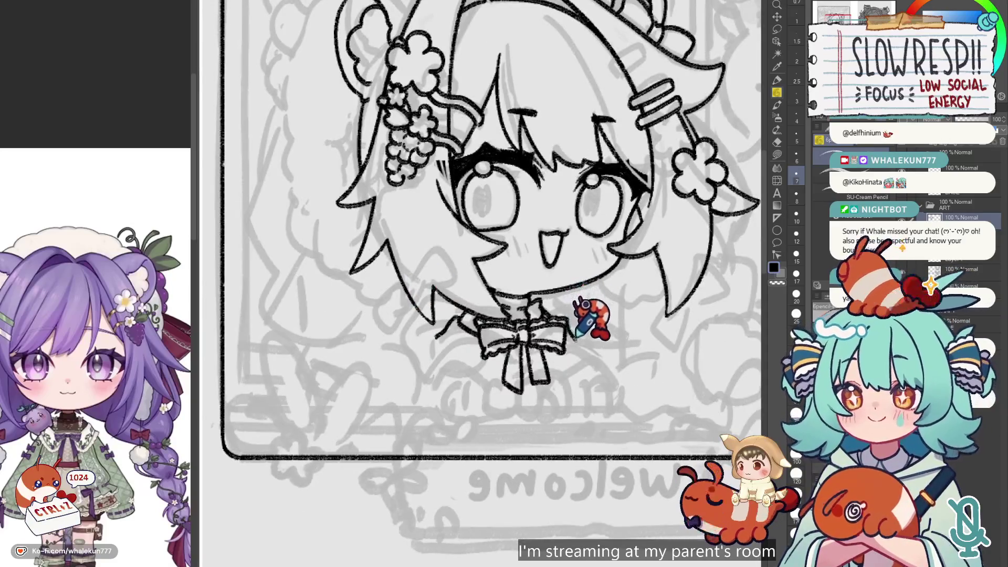
key("h")
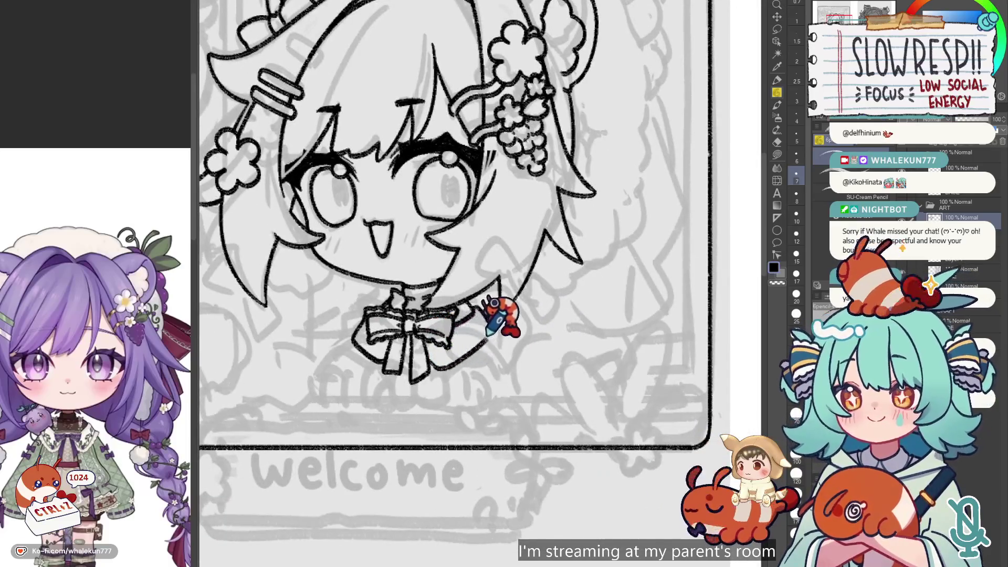
key("c")
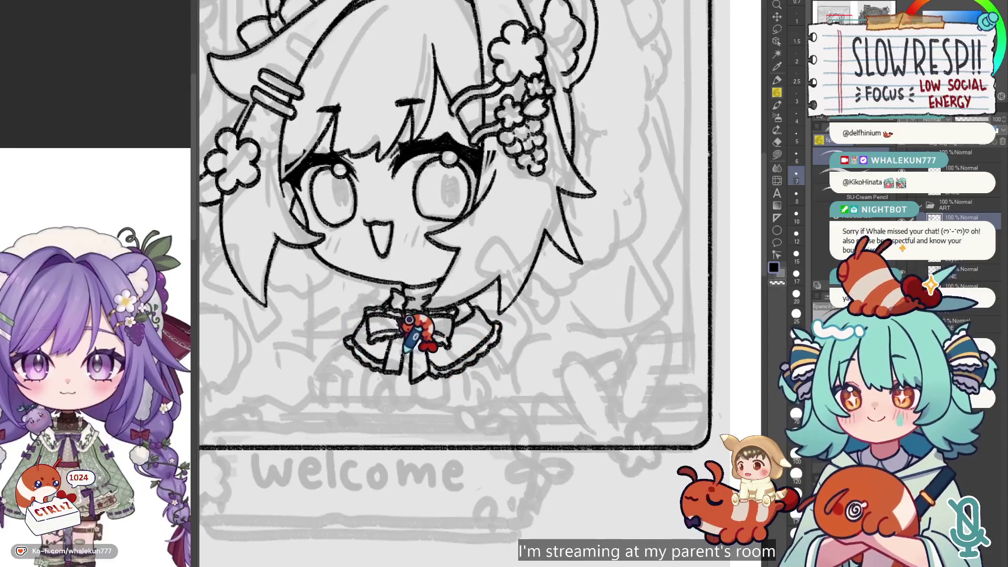
key("ctrl+z")
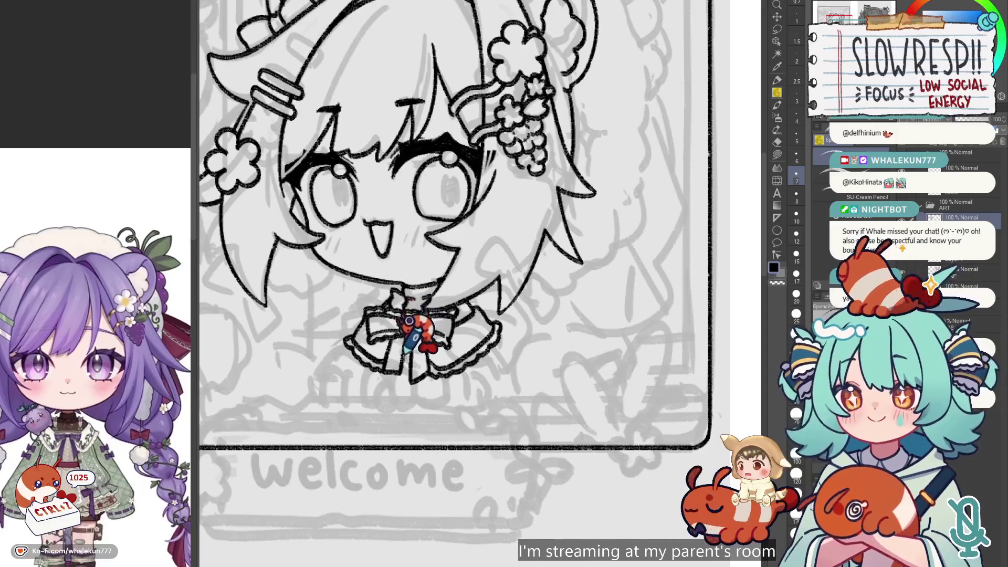
- Zoom out to the whole page and draw a curved outline arcing above the head
scroll(441, 309, "down", 1)
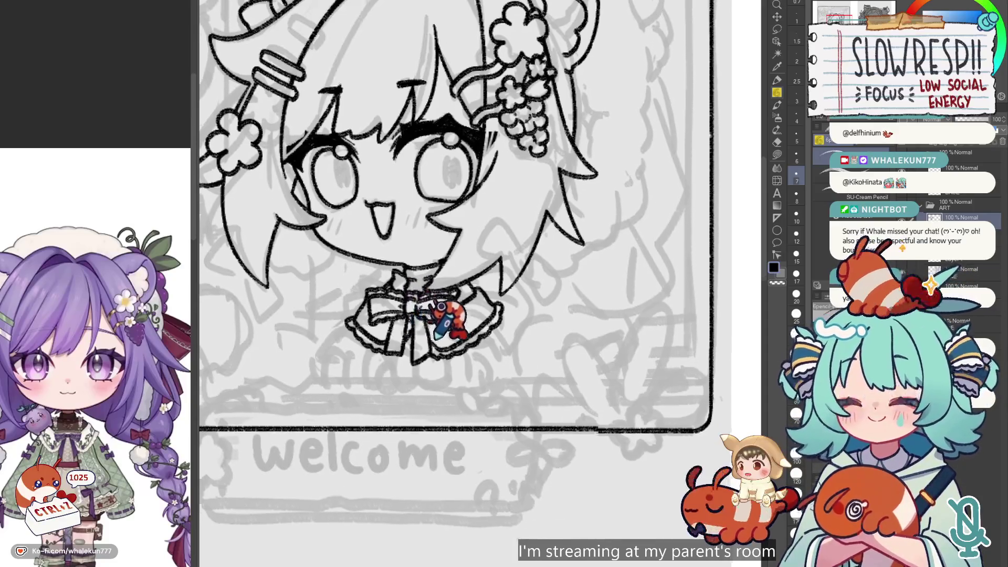
scroll(441, 308, "down", 1)
key("ctrl+0")
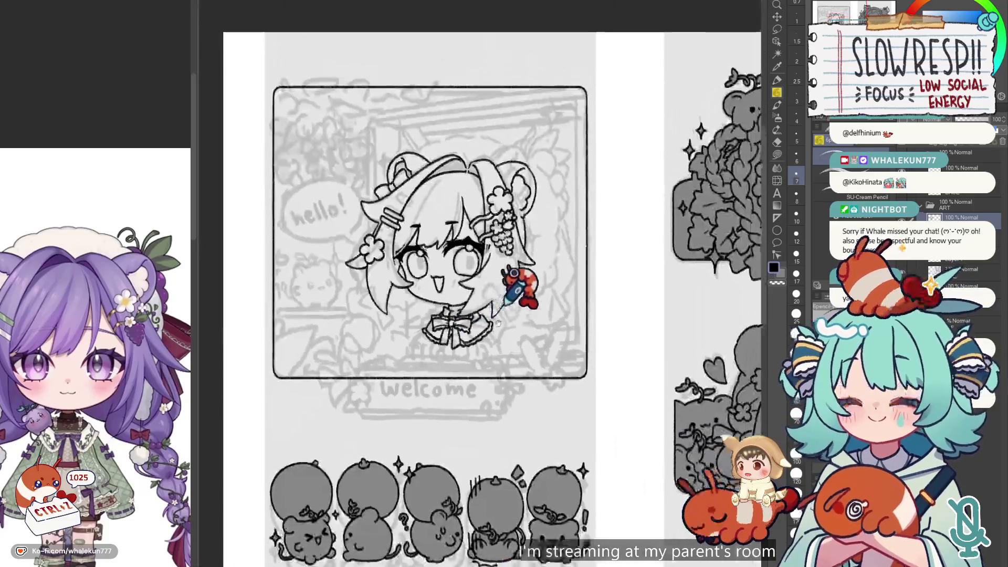
scroll(450, 224, "up", 3)
scroll(454, 336, "up", 5)
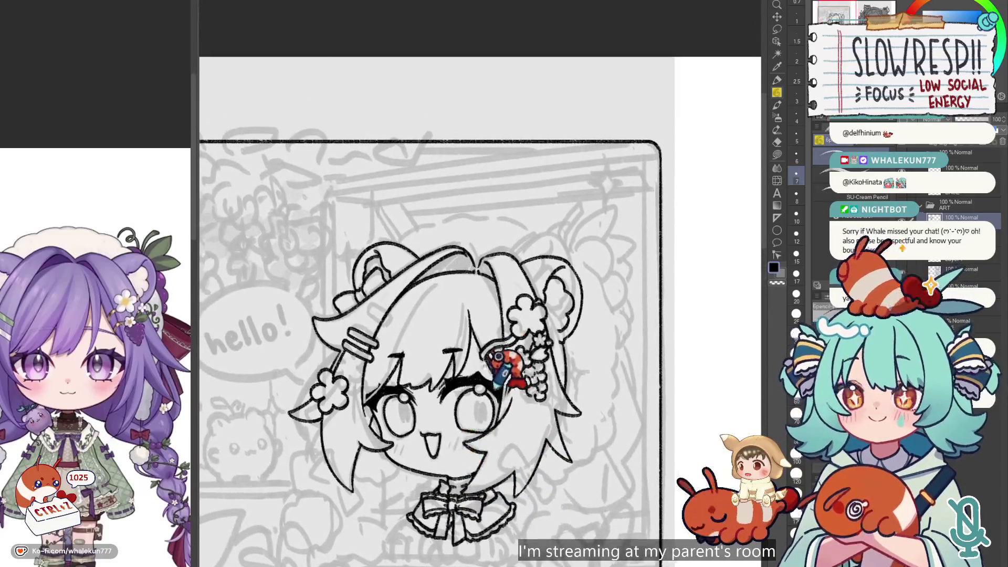
mouse_move(407, 257)
left_mouse_down()
mouse_move(496, 247)
mouse_move(473, 252)
mouse_move(449, 297)
mouse_move(435, 287)
mouse_move(415, 359)
mouse_move(425, 446)
left_mouse_up()
key("h")
key("ctrl+z")
key("ctrl+z")
- Continue the head outline down the left side, undoing rejected strokes while mirror-checking
key("h")
left_click_drag(531, 462, 568, 353)
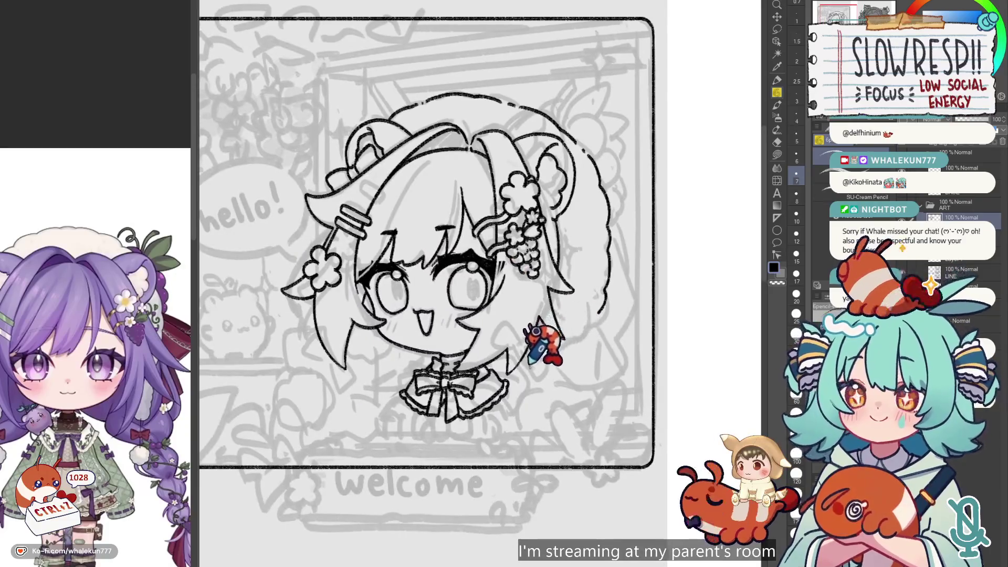
left_click_drag(599, 308, 576, 314)
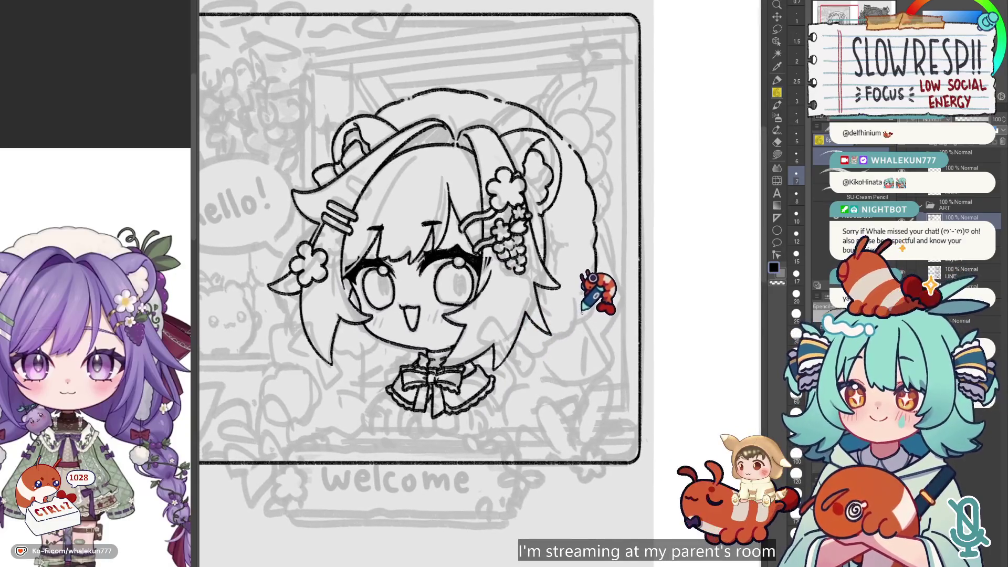
scroll(105, 460, "down", 2)
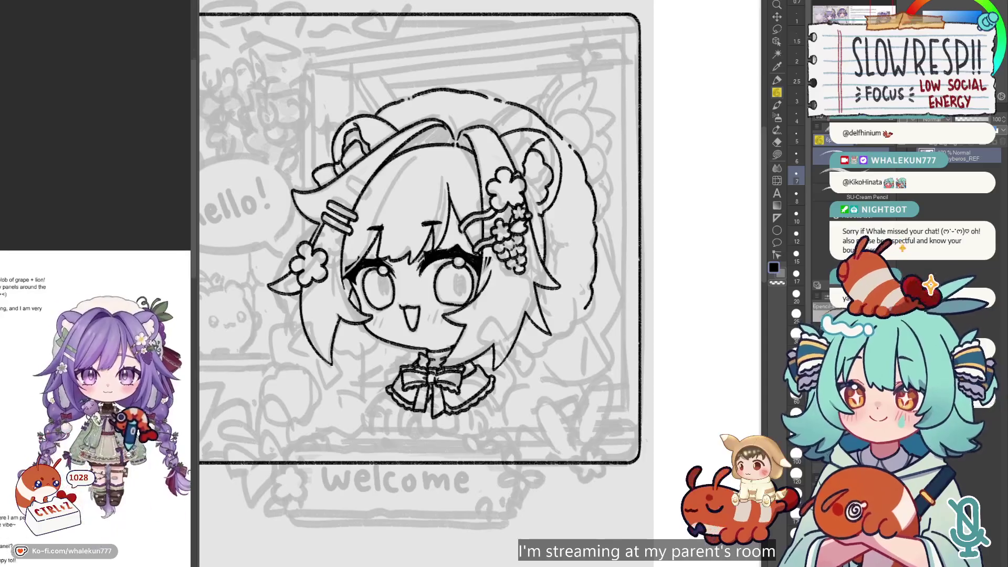
scroll(113, 462, "up", 2)
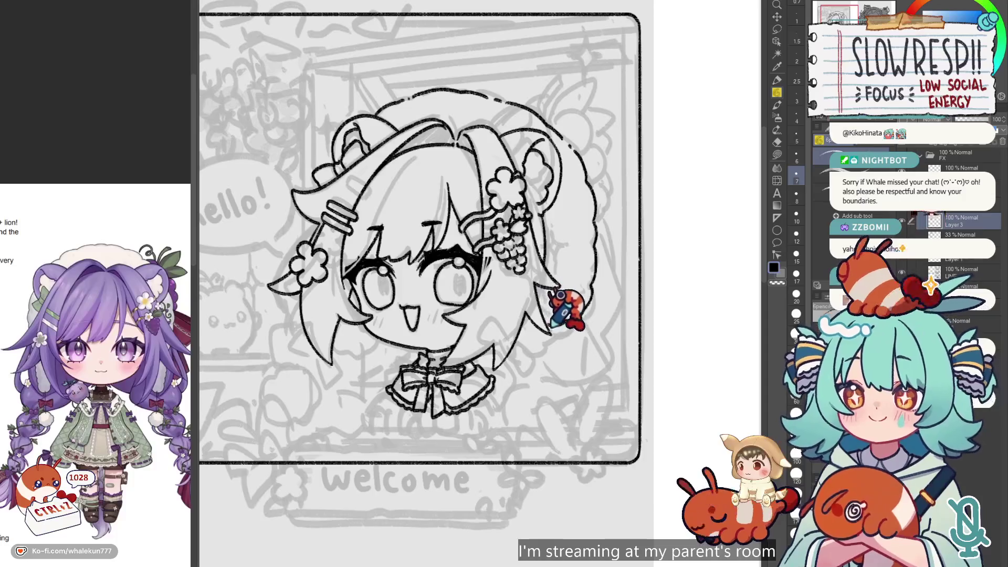
key("ctrl+z")
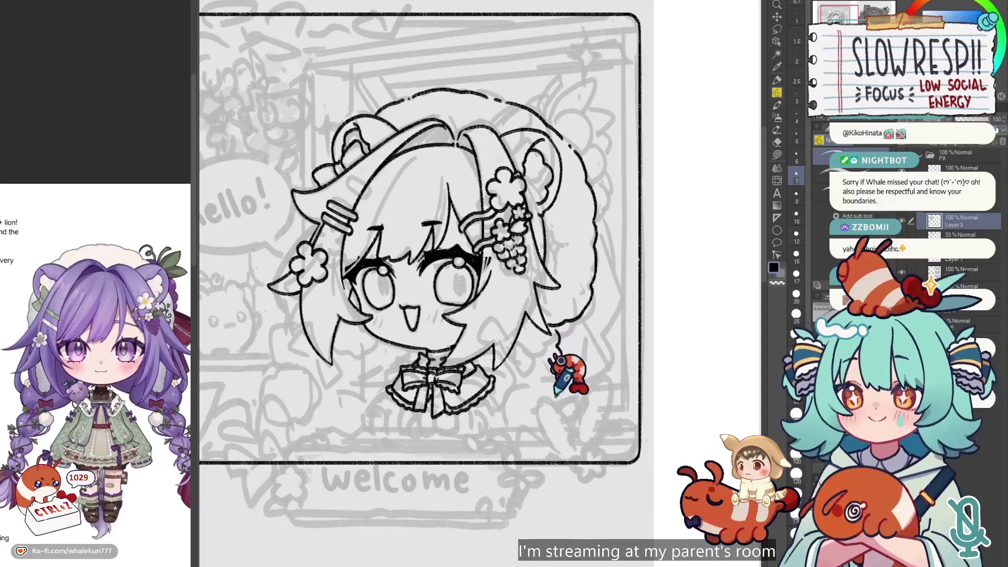
key("h")
key("ctrl+z")
- Ink the hair lock outlines down both sides, redrawing the left lock's lower edge
mouse_move(409, 291)
left_mouse_down()
mouse_move(405, 330)
mouse_move(421, 369)
mouse_move(436, 369)
mouse_move(449, 352)
mouse_move(455, 316)
left_mouse_up()
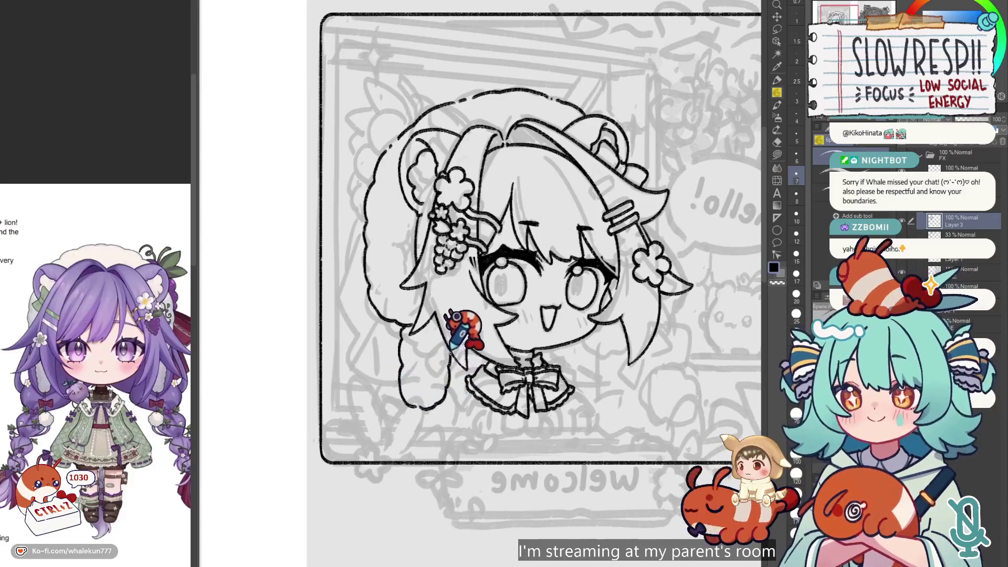
key("h")
left_click_drag(597, 349, 594, 327)
mouse_move(544, 305)
left_mouse_down()
mouse_move(559, 304)
mouse_move(566, 319)
mouse_move(560, 362)
left_mouse_up()
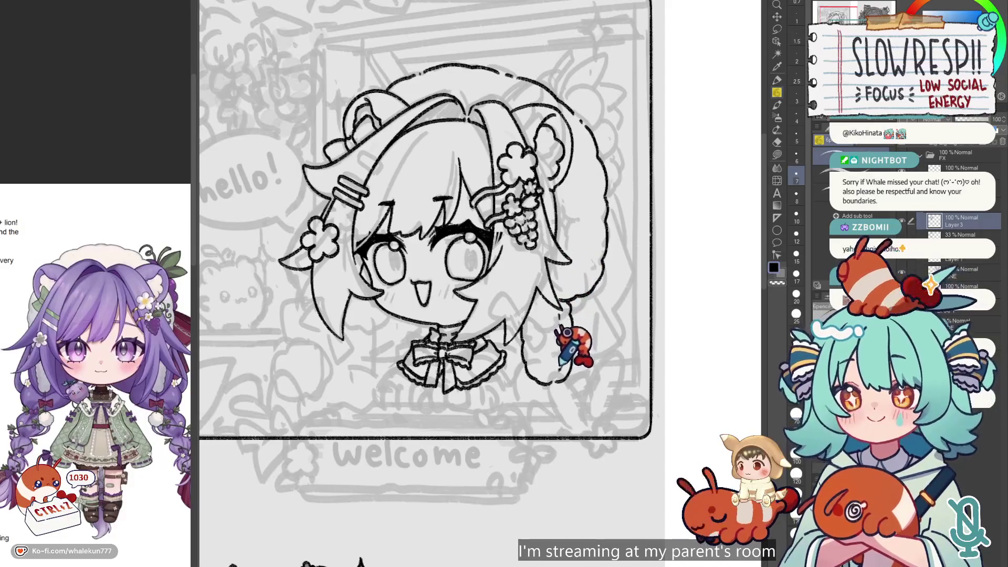
scroll(528, 243, "up", 2)
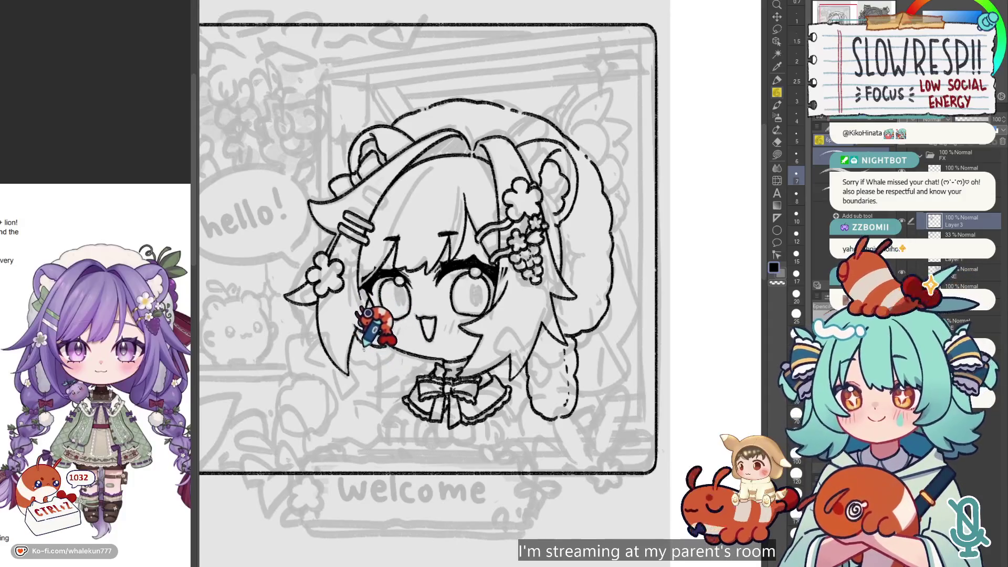
mouse_move(356, 348)
left_mouse_down()
mouse_move(351, 407)
mouse_move(360, 411)
left_mouse_up()
key("ctrl+z")
key("ctrl+z")
key("h")
key("h")
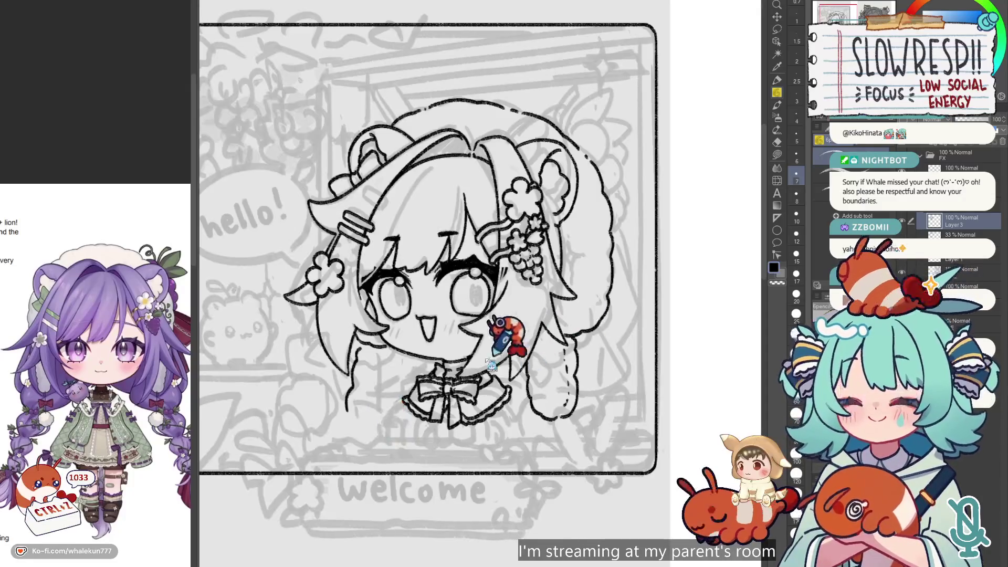
mouse_move(347, 348)
left_mouse_down()
mouse_move(342, 391)
mouse_move(361, 408)
mouse_move(399, 378)
mouse_move(395, 357)
left_mouse_up()
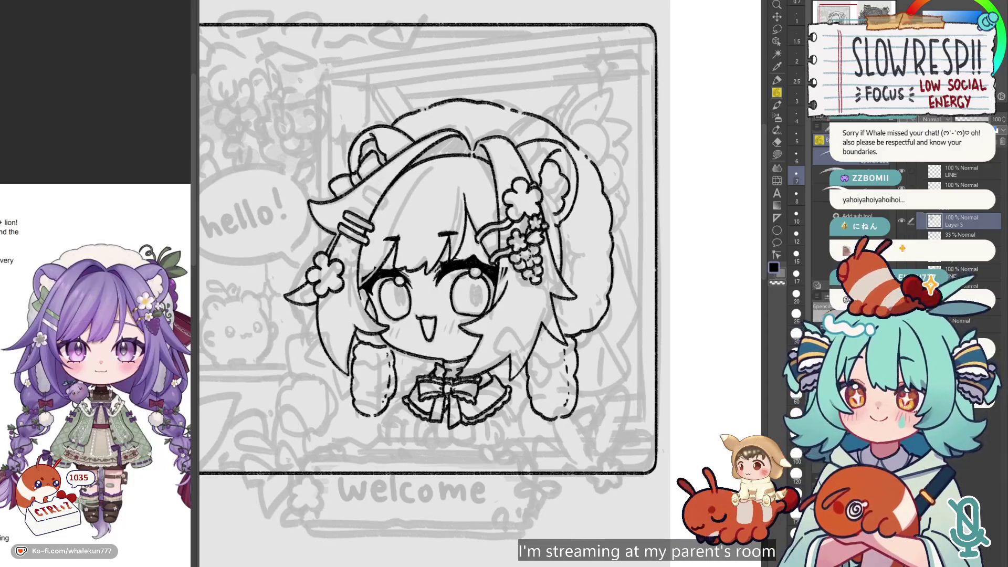
- Switch to transparent colour and erase stray lines, mirroring the canvas to check proportions
scroll(544, 363, "down", 4)
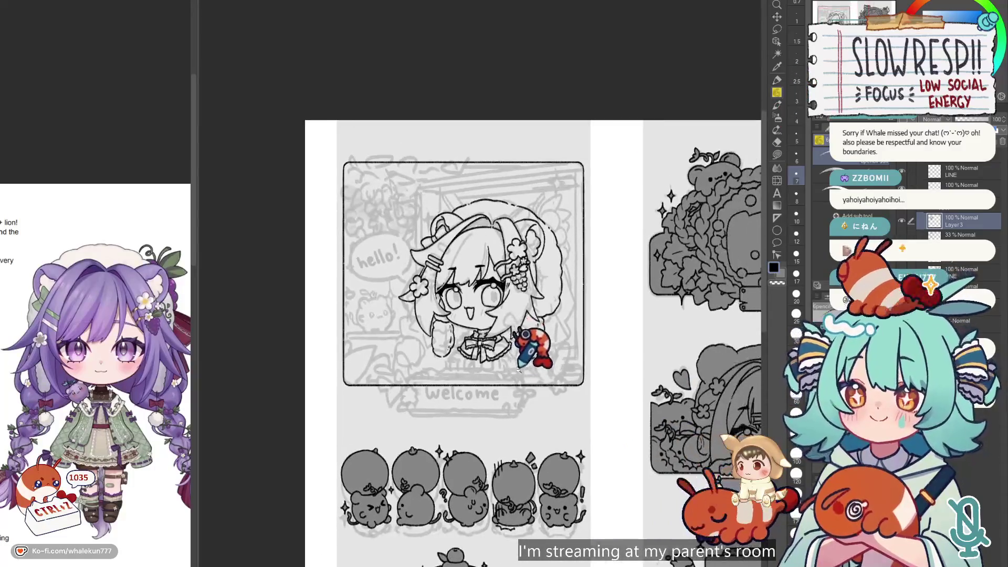
key("h")
key("h")
scroll(525, 336, "up", 3)
key("c")
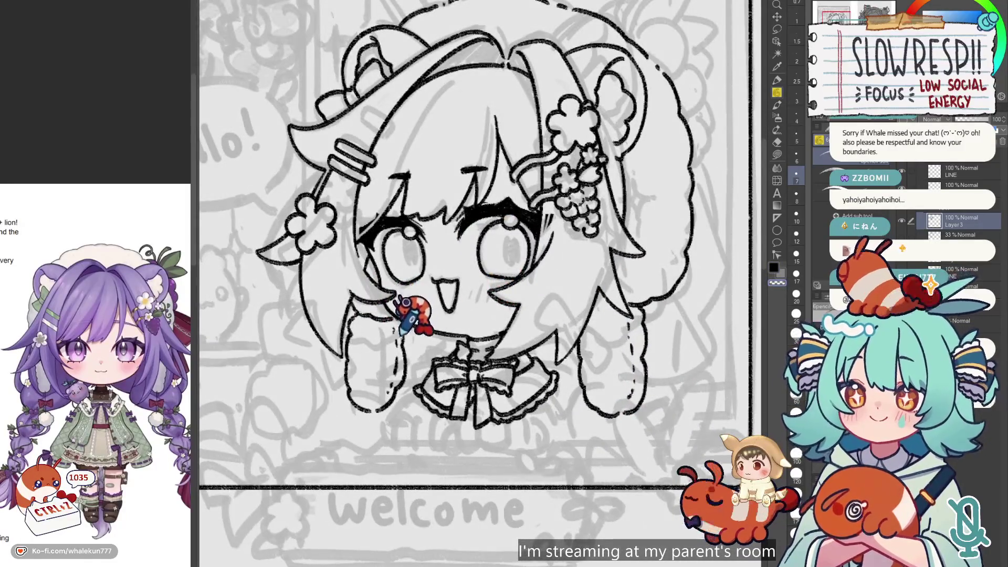
scroll(410, 301, "down", 3)
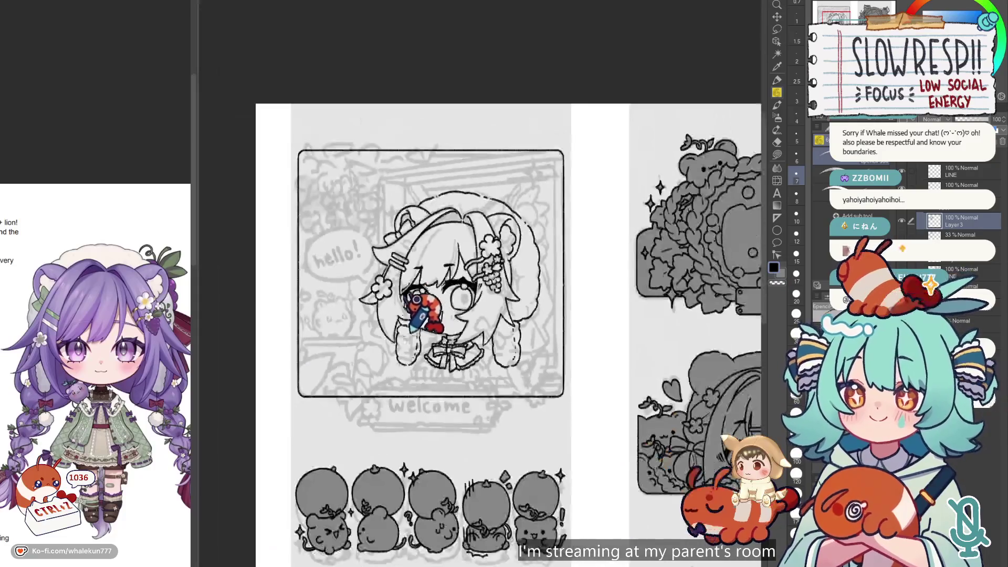
key("h")
key("h")
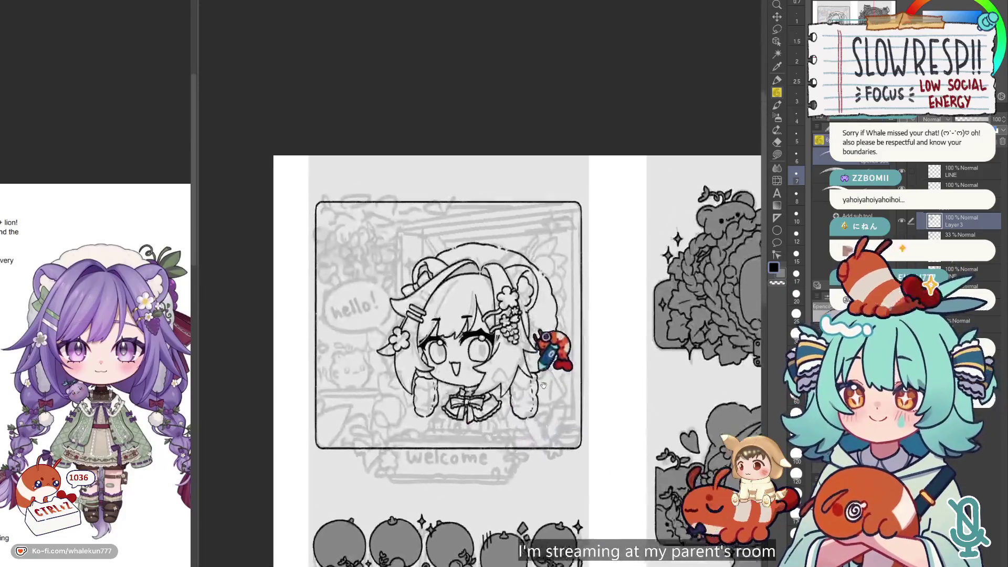
scroll(531, 257, "up", 3)
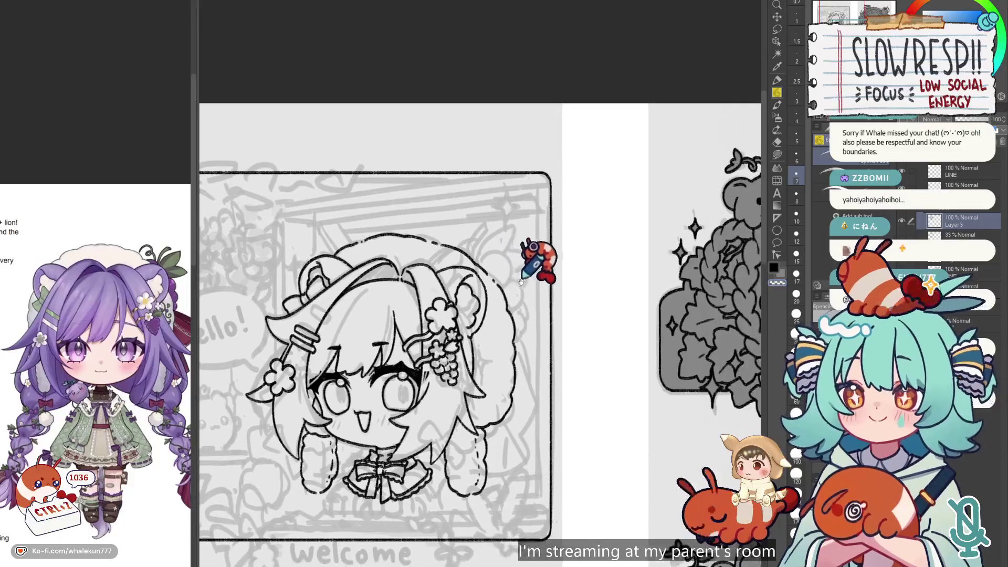
key("h")
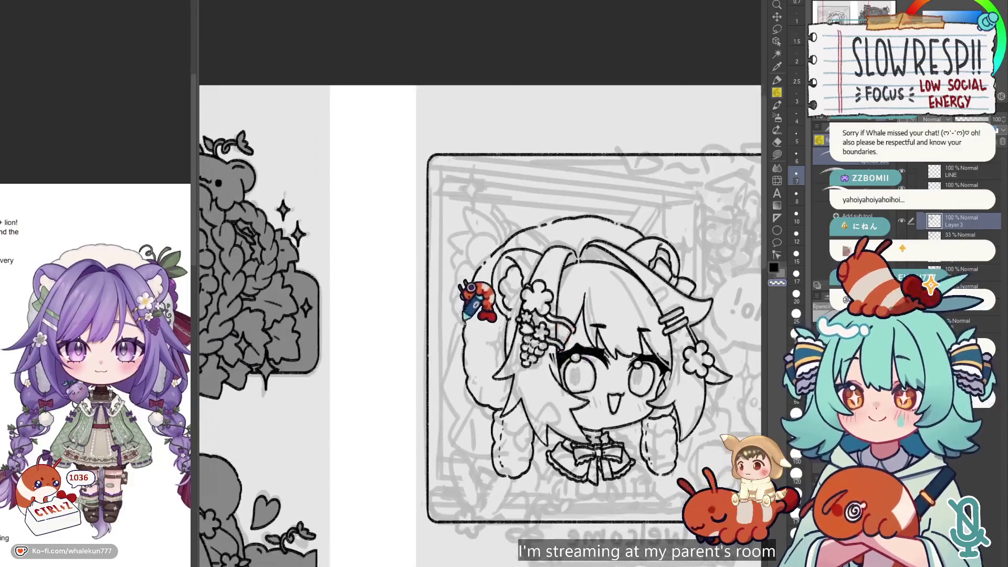
- Rework the ribbon loop on the right side of the hair, undoing bad strokes and mirror-checking
key("ctrl+z")
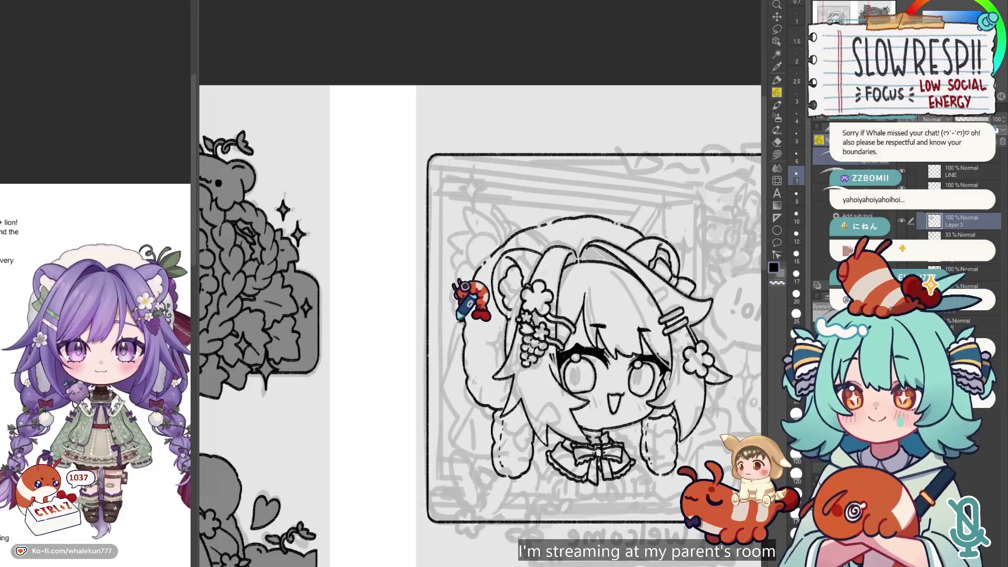
key("h")
scroll(515, 331, "up", 2)
key("ctrl+z")
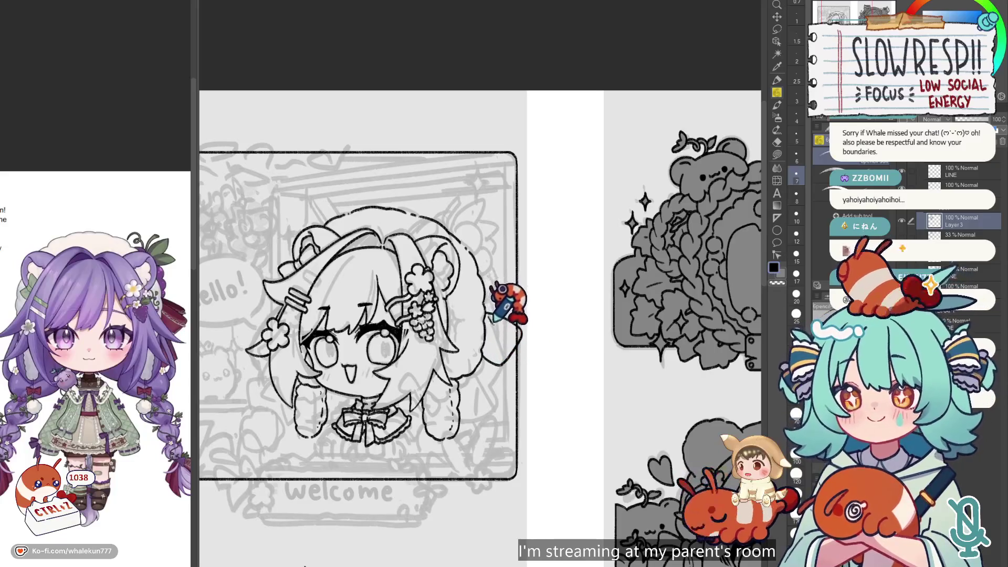
key("h")
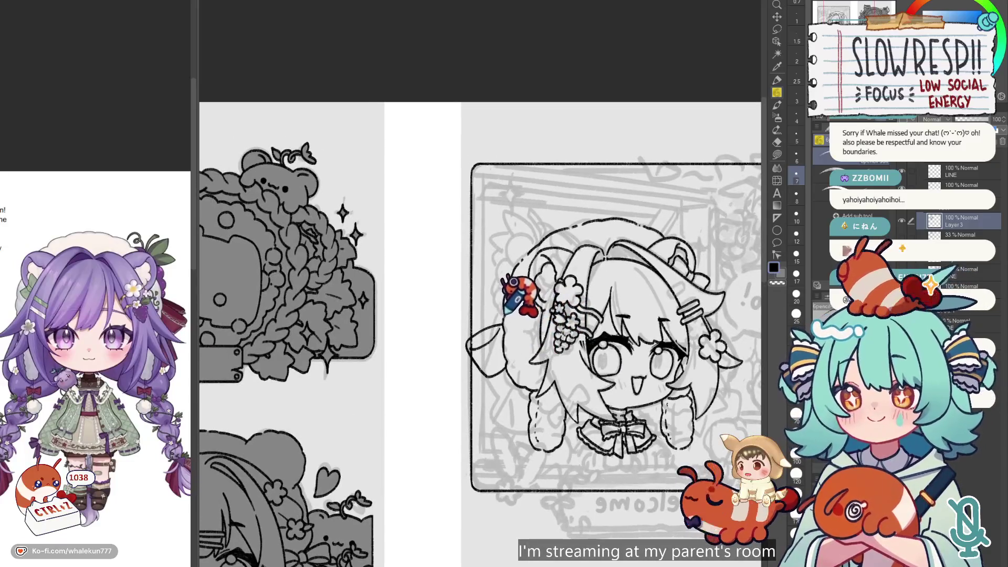
key("h")
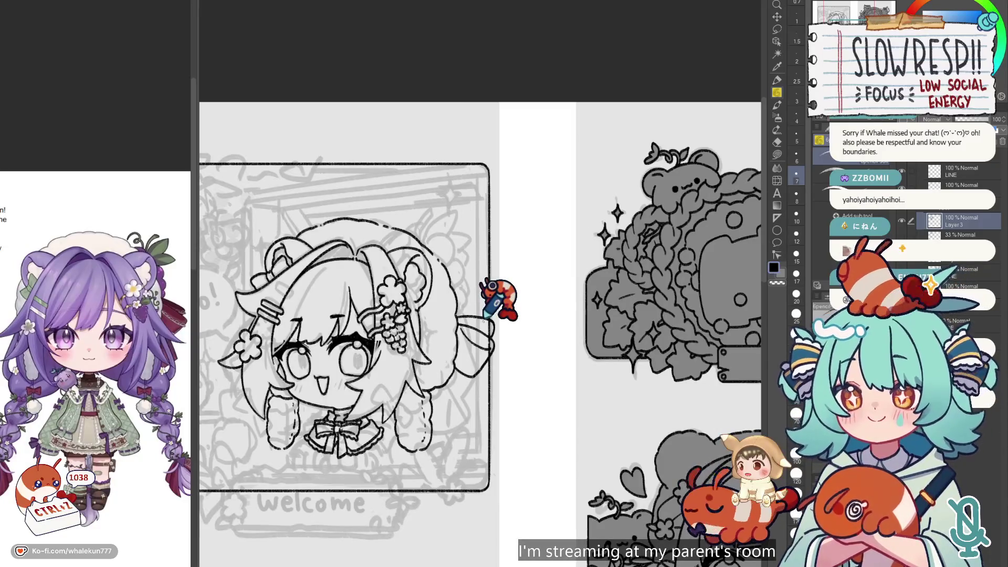
scroll(486, 315, "up", 3)
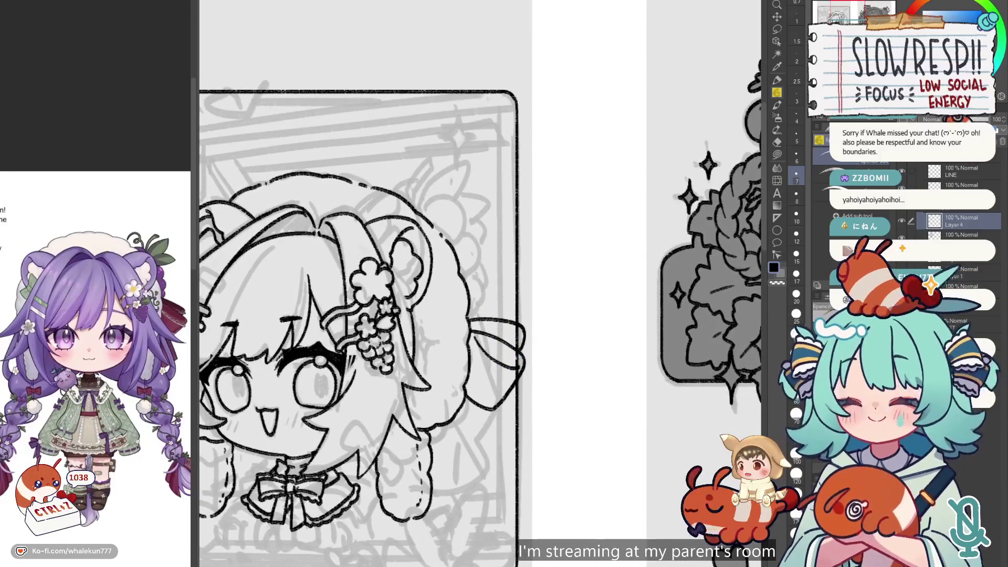
- Ink the right tie's lace band with dotted scalloped edging, undoing bad lace strokes and mirror-checking
scroll(563, 333, "up", 2)
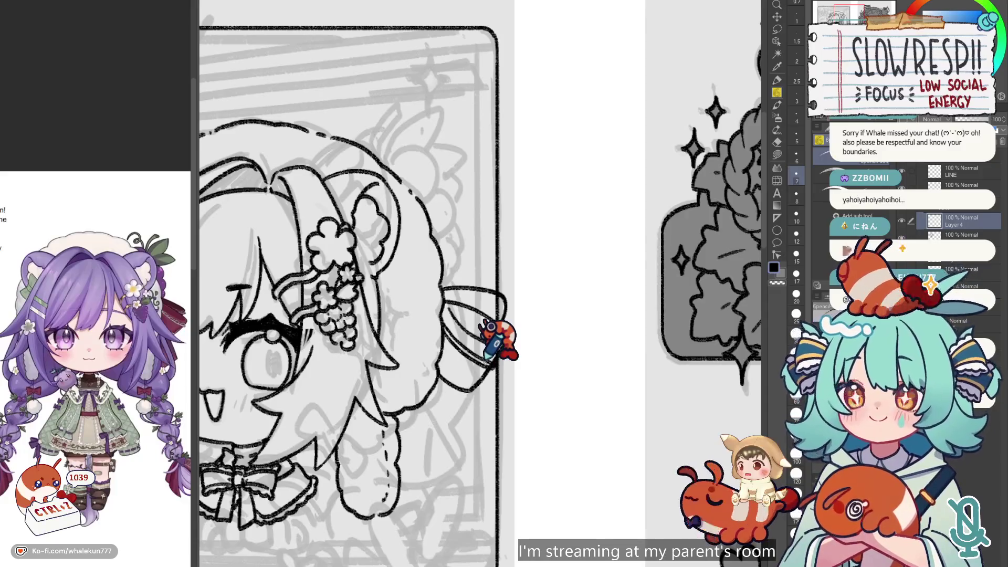
key("ctrl+z")
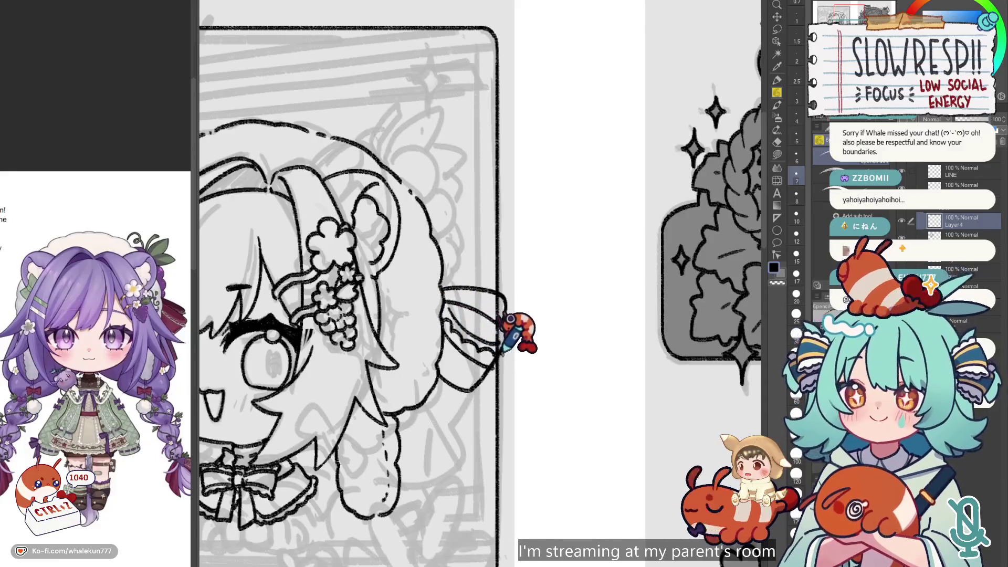
scroll(506, 344, "up", 2)
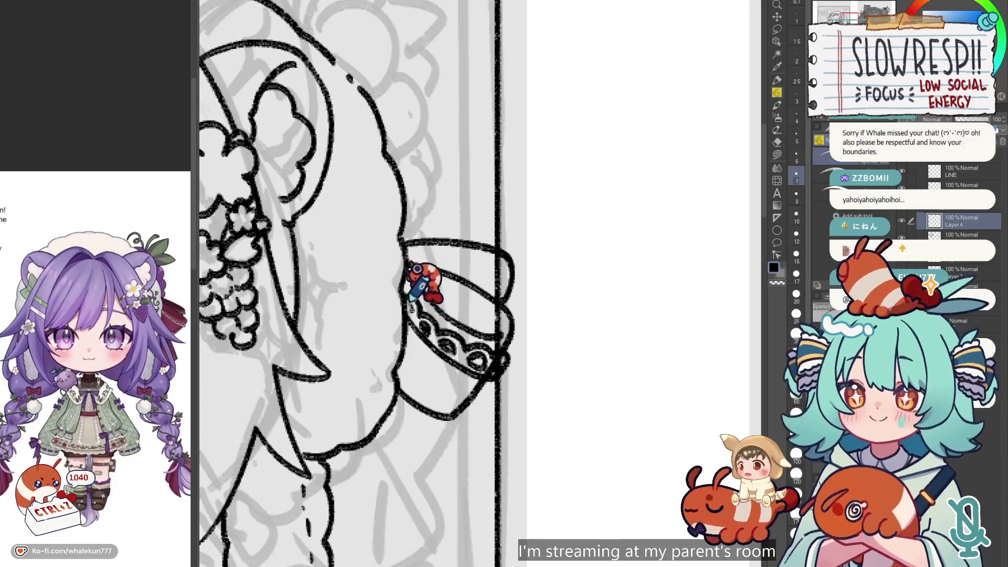
key("h")
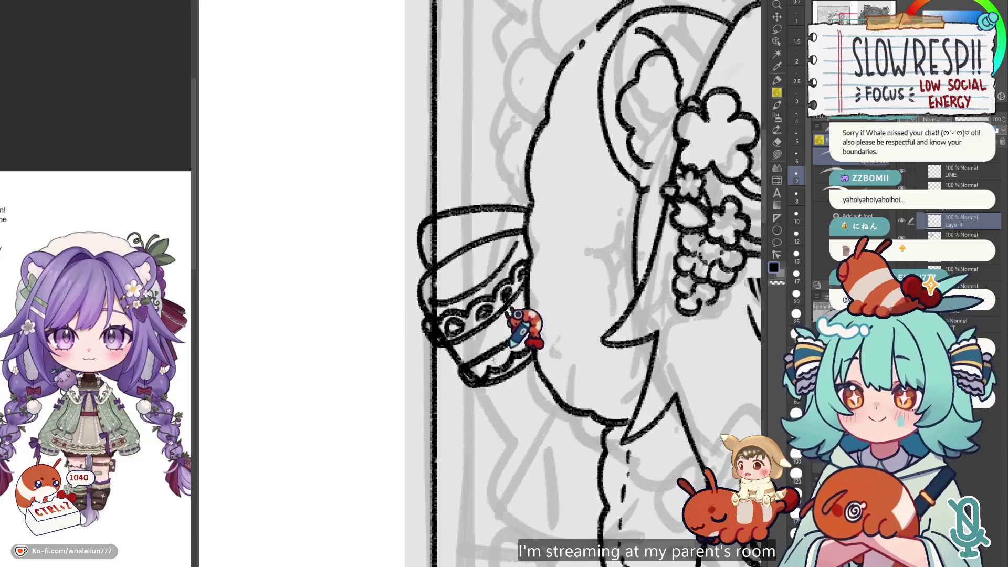
key("ctrl+z")
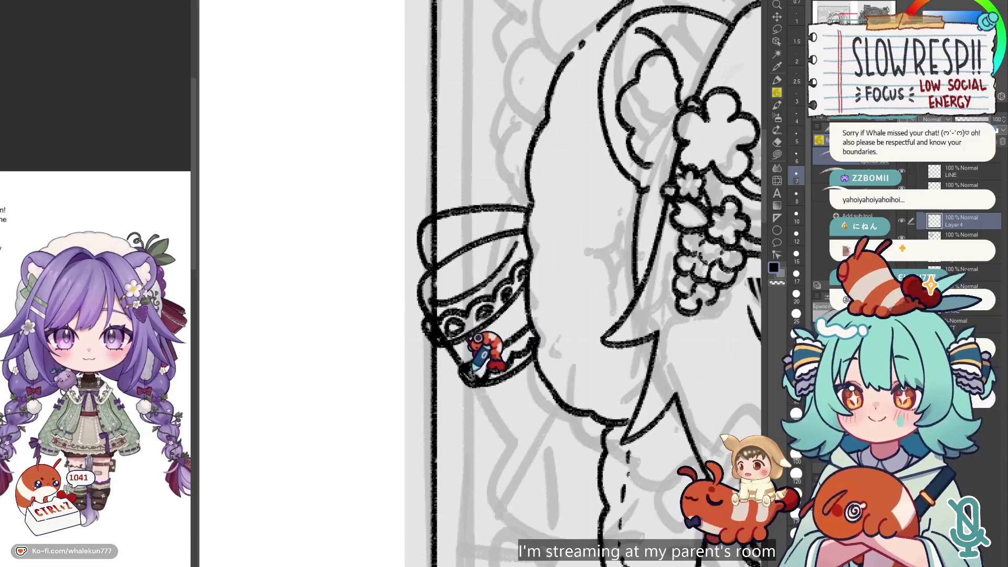
key("ctrl+z")
key("h")
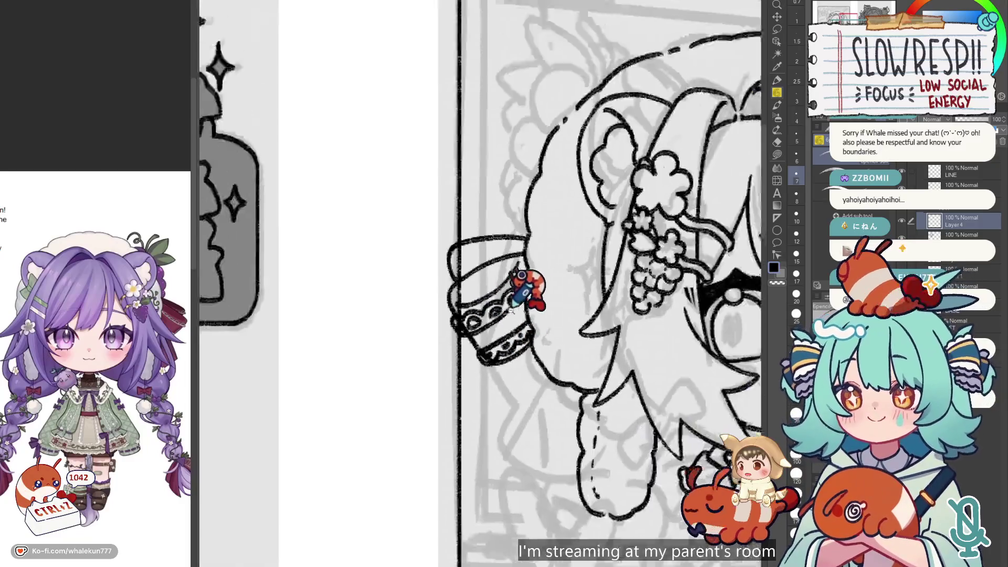
left_click_drag(489, 336, 516, 362)
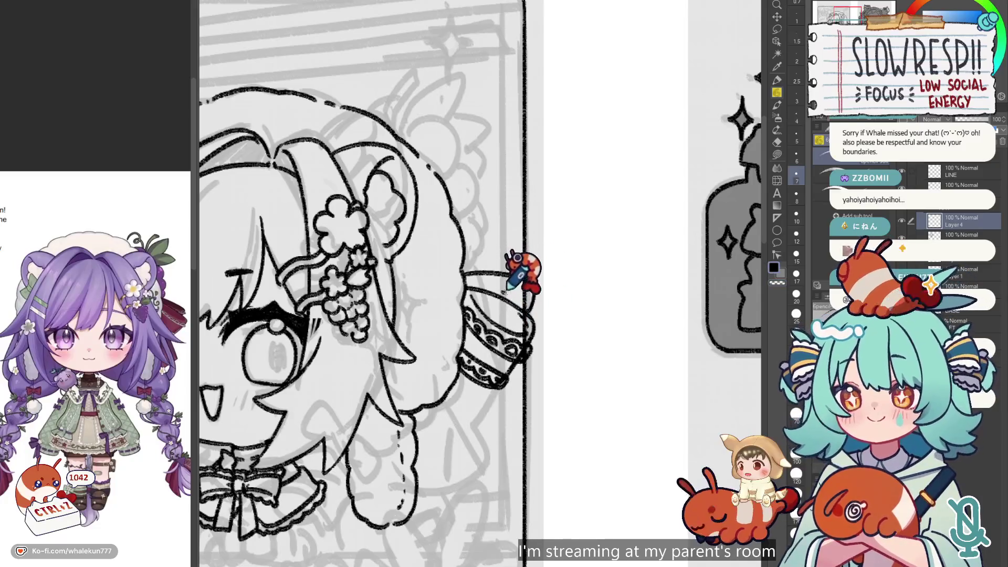
key("h")
key("h")
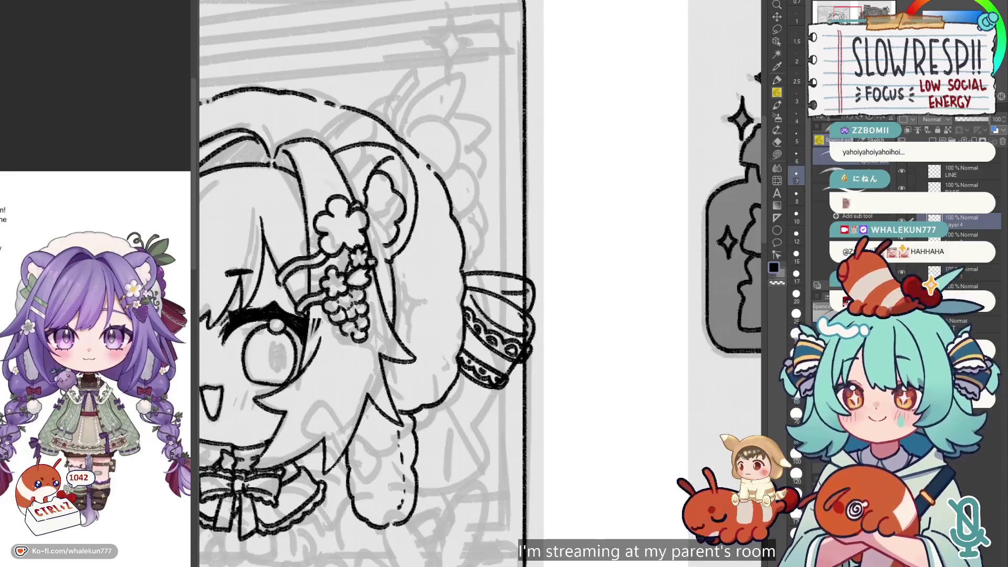
- Draw a thin strand hanging from the braid tie, then undo it
scroll(567, 285, "down", 2)
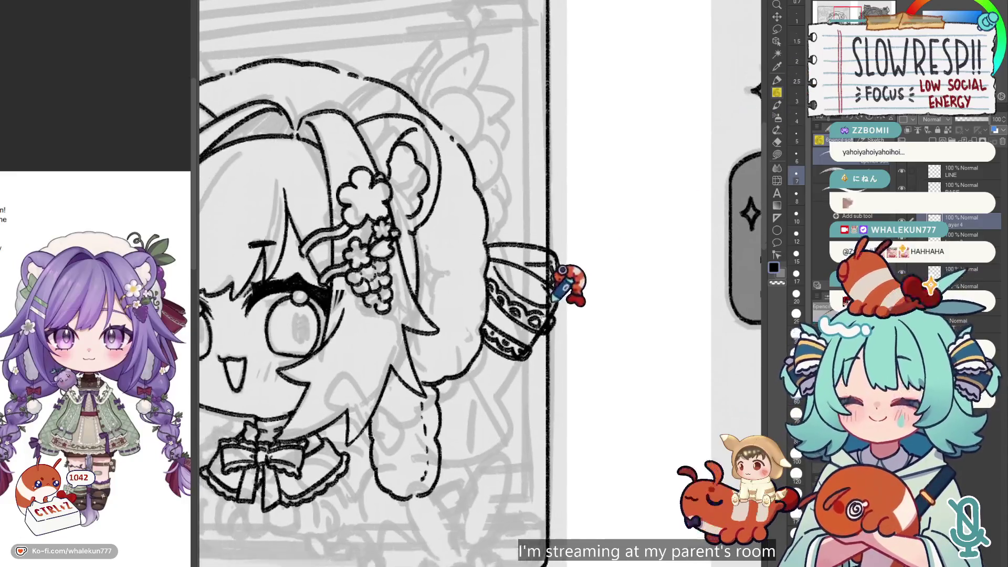
left_click_drag(505, 342, 515, 404)
key("e")
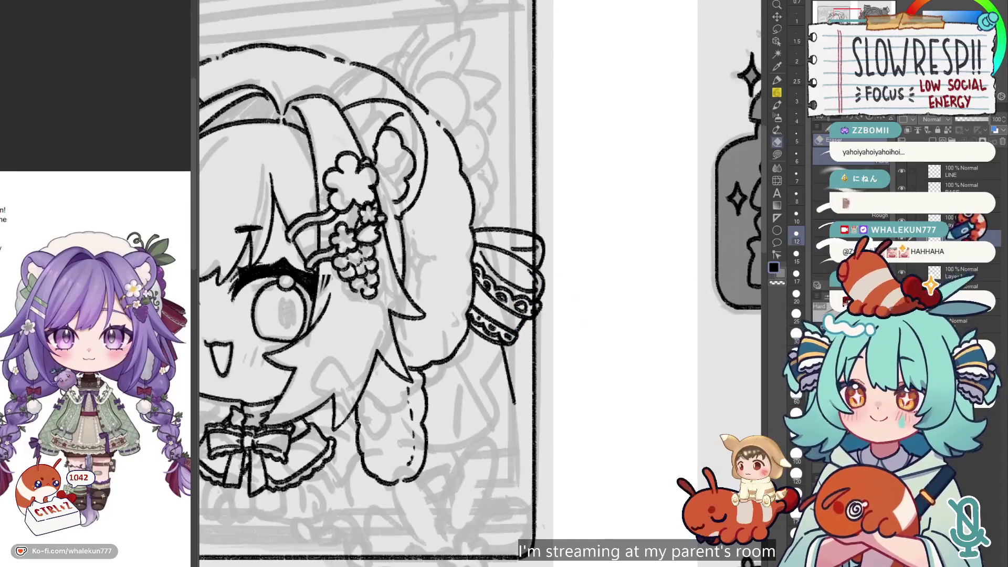
key("ctrl+z")
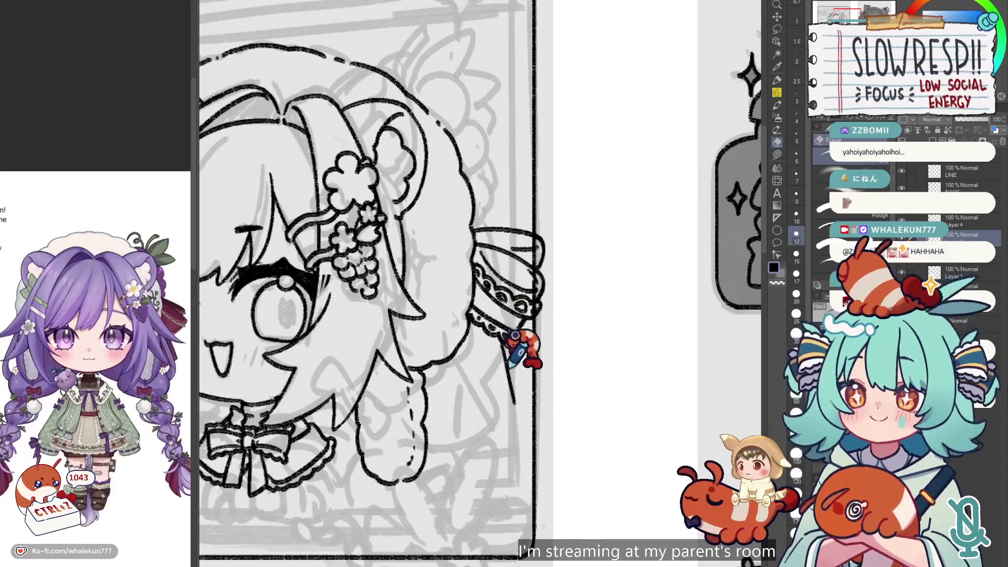
- Mirror the canvas view and lasso-select the lacy braid tie on the right braid
key("h")
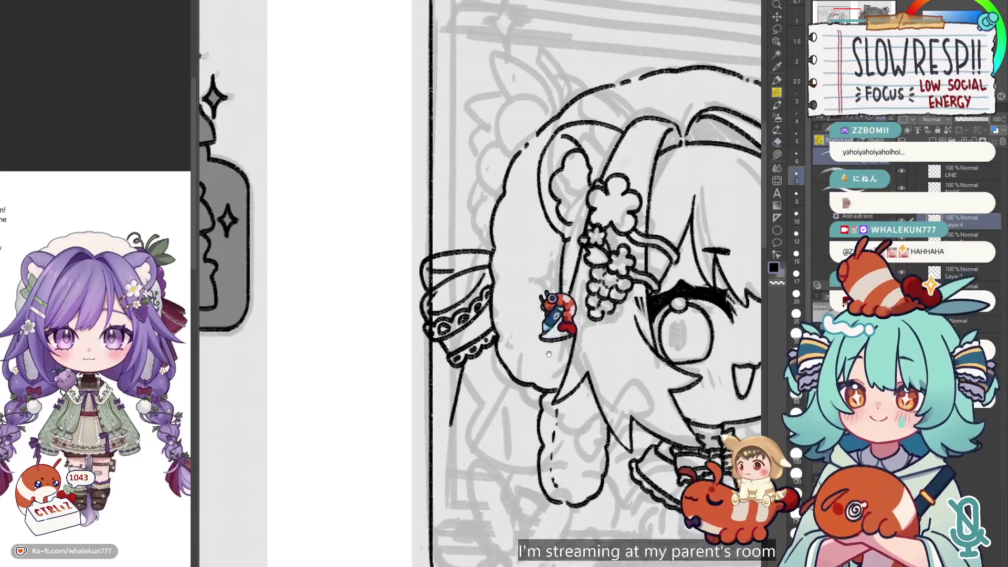
key("m")
left_click_drag(512, 330, 532, 337)
left_click(566, 309)
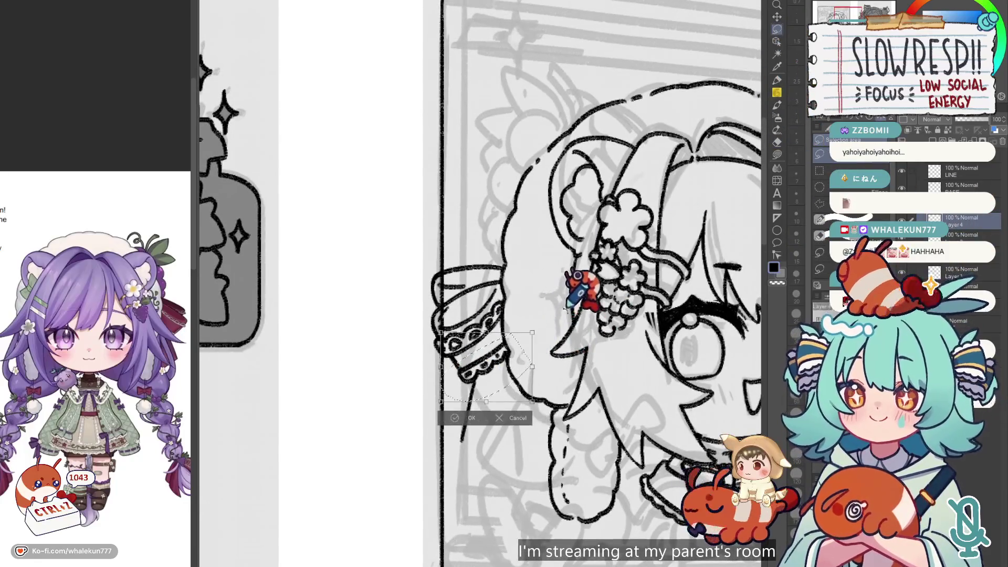
left_click_drag(526, 377, 541, 374)
key("ctrl+d")
key("e")
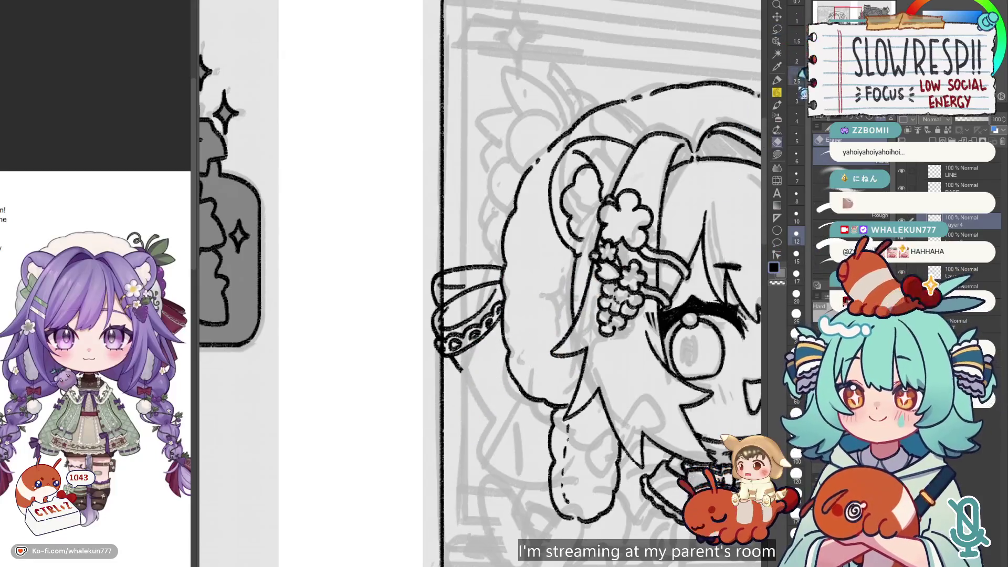
- Copy-paste the braid tie, flip the copy horizontally, then undo the flipped copy
key("ctrl+c")
key("ctrl+v")
key("ctrl+t")
left_click(496, 375)
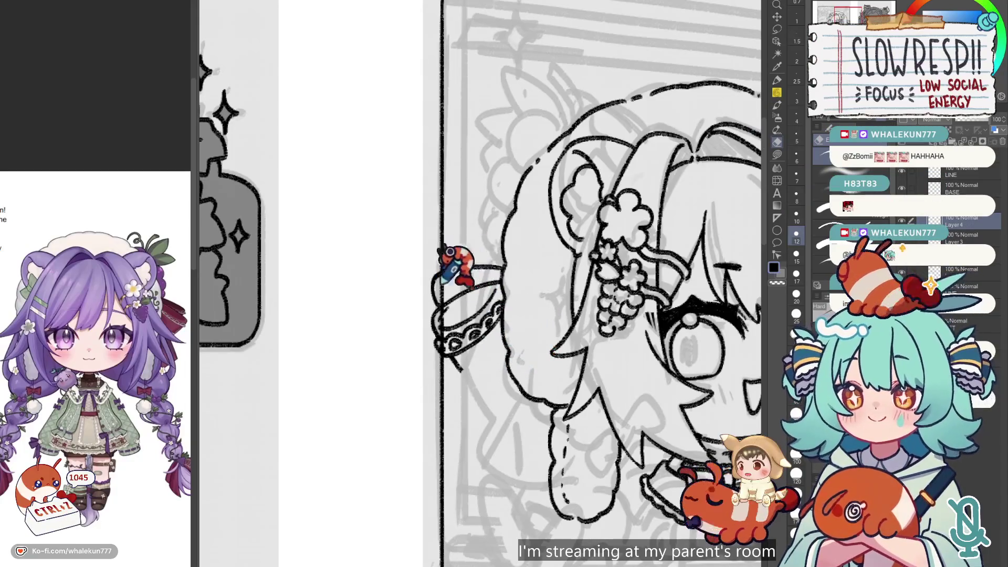
key("ctrl+v")
key("ctrl+t")
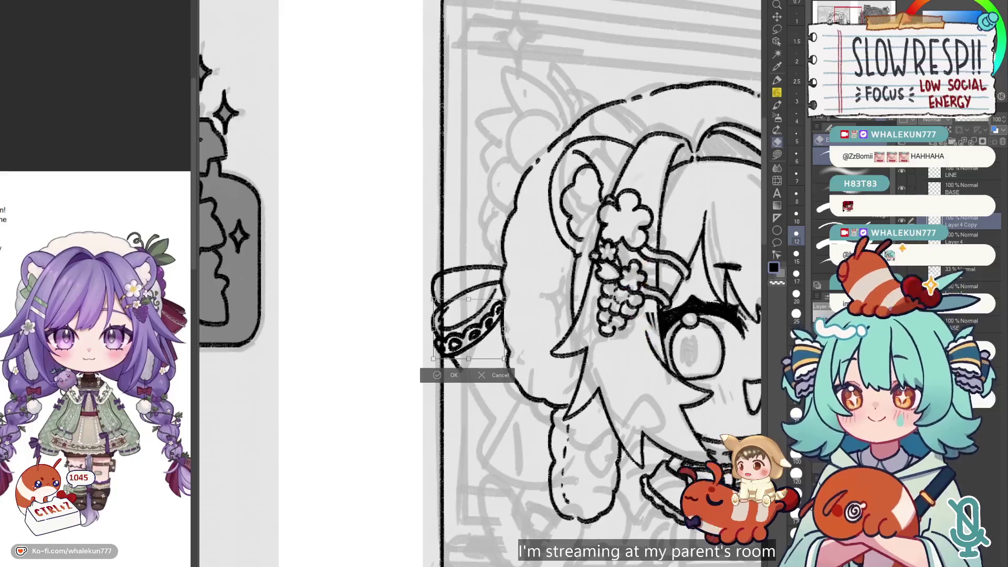
key("h")
key("Return")
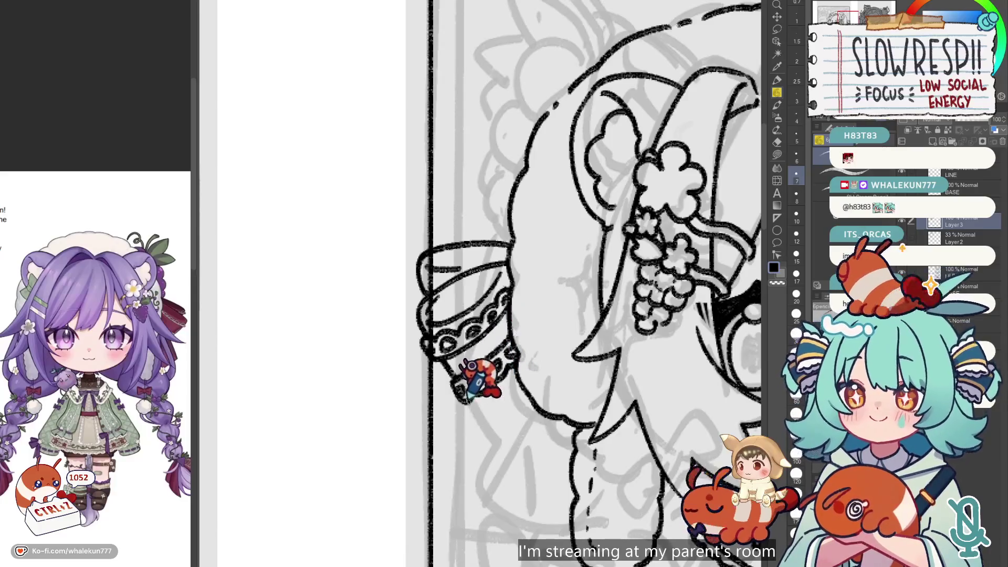
key("ctrl+z")
key("ctrl+z")
key("ctrl+z")
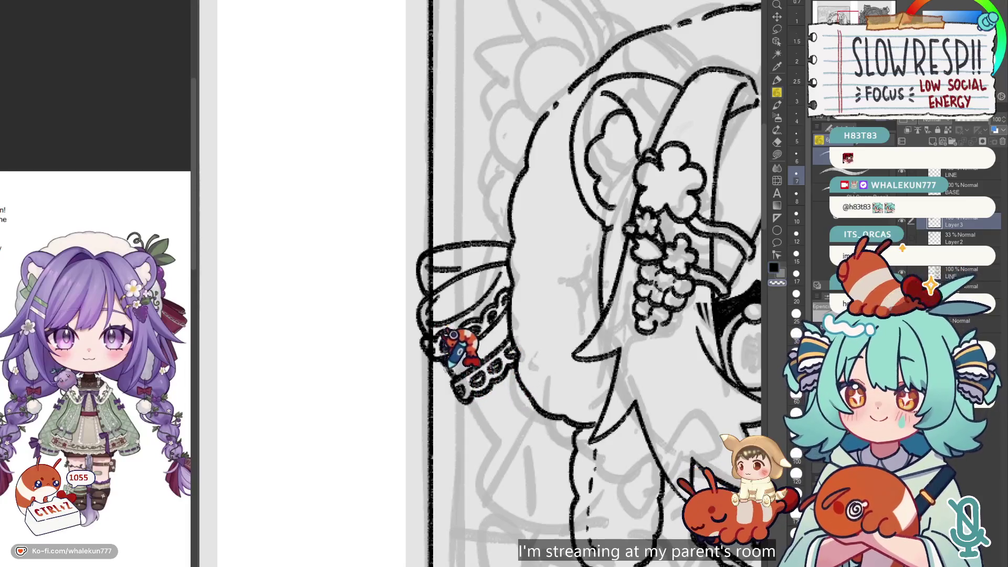
key("ctrl+z")
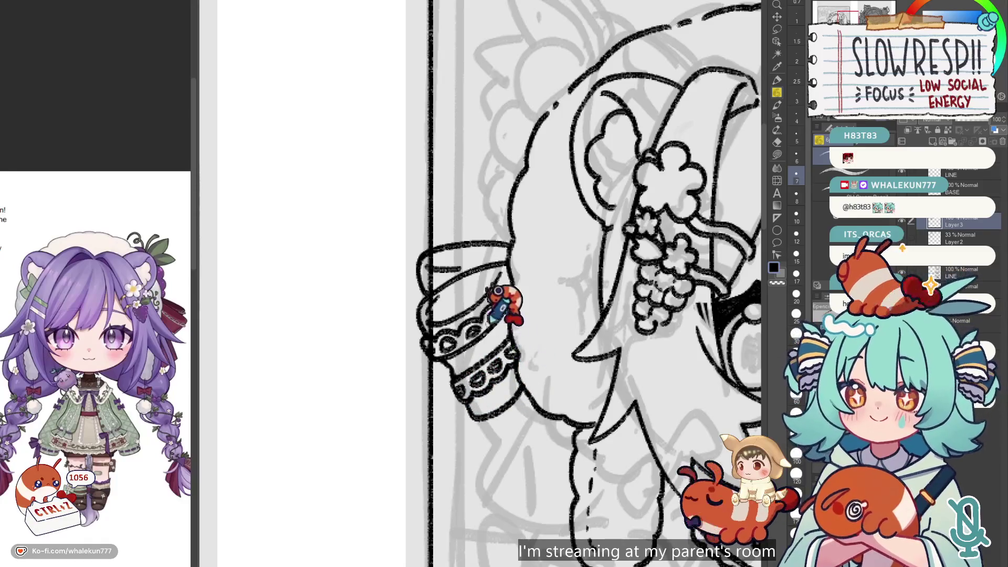
- Erase the upper band lines of the braid tie
scroll(457, 315, "up", 1)
key("e")
mouse_move(439, 315)
left_mouse_down()
mouse_move(457, 285)
mouse_move(425, 311)
mouse_move(475, 265)
left_mouse_up()
key("p")
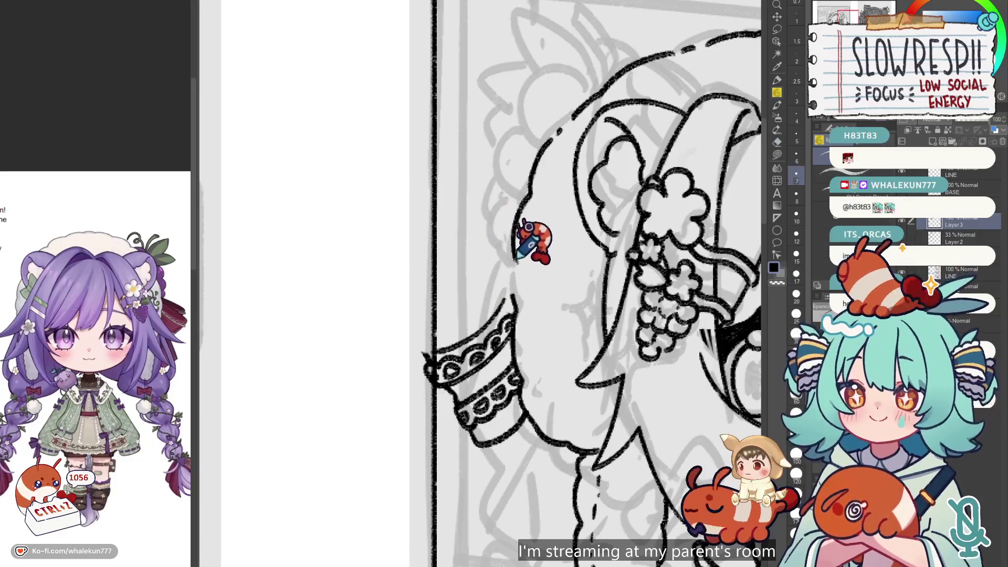
key("e")
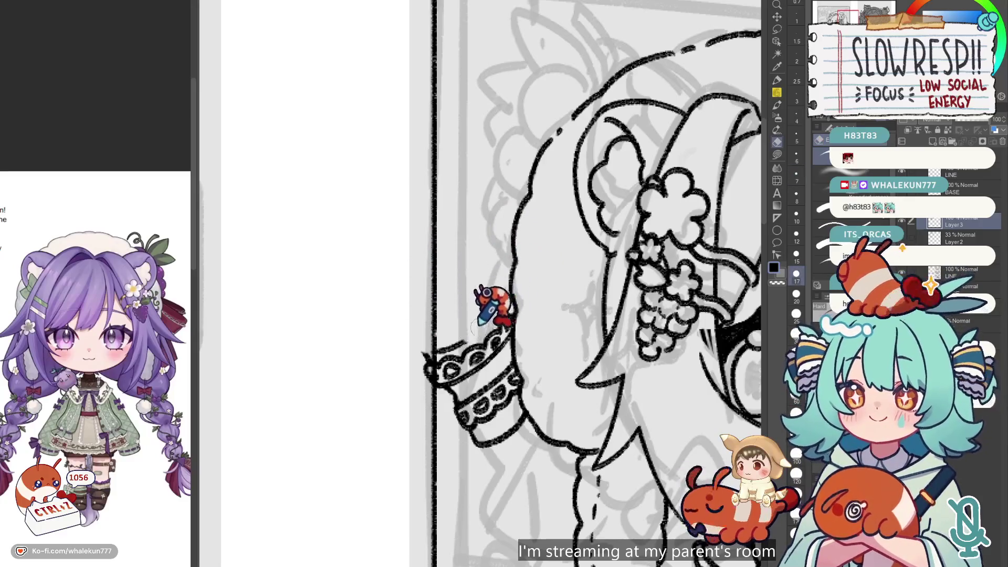
key("p")
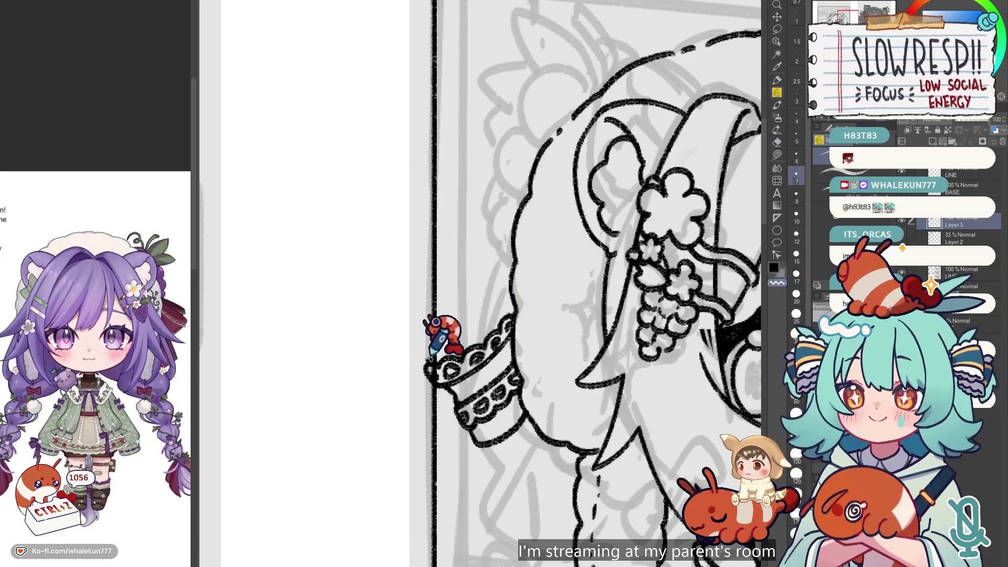
- Redraw the tie's upper edge as a wide flaring rim, then unflip the canvas view
left_click_drag(426, 361, 512, 298)
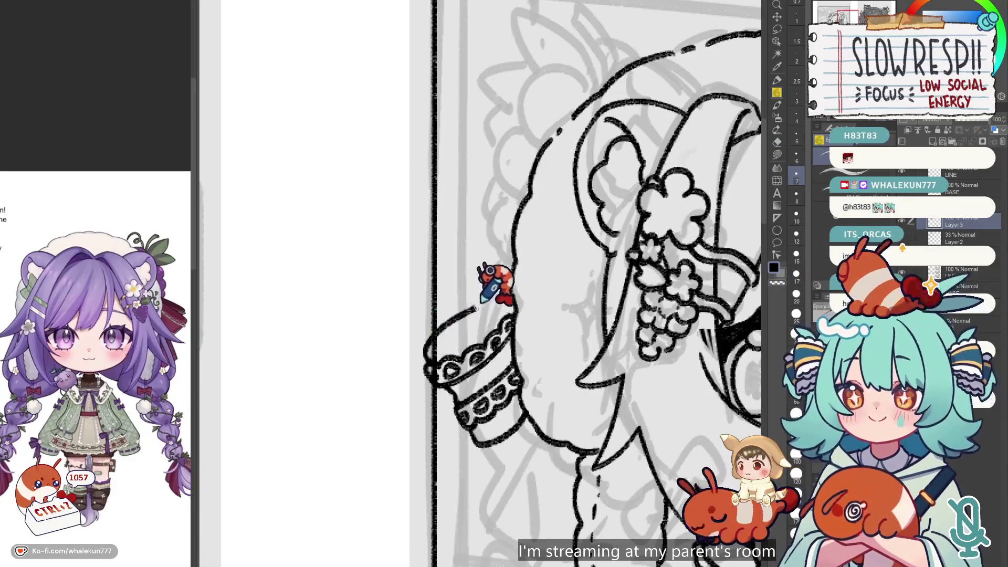
left_click_drag(423, 358, 510, 313)
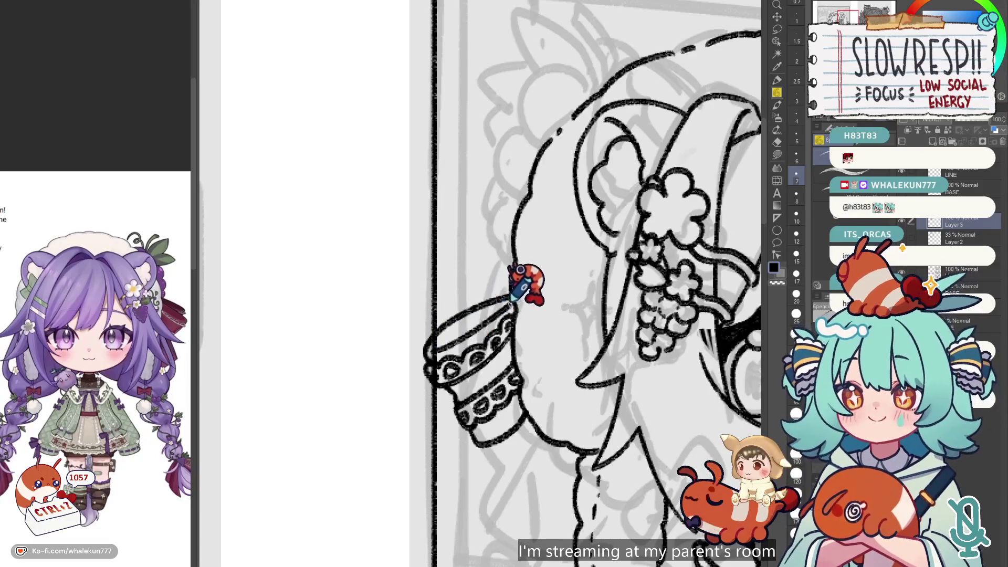
key("ctrl+z")
key("ctrl+z")
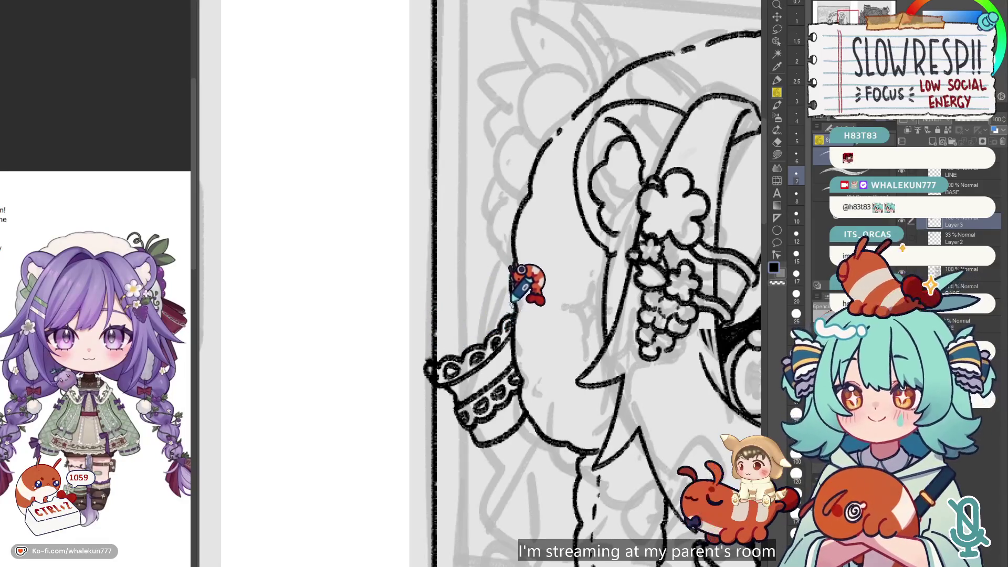
mouse_move(512, 296)
left_mouse_down()
mouse_move(419, 342)
mouse_move(508, 286)
left_mouse_up()
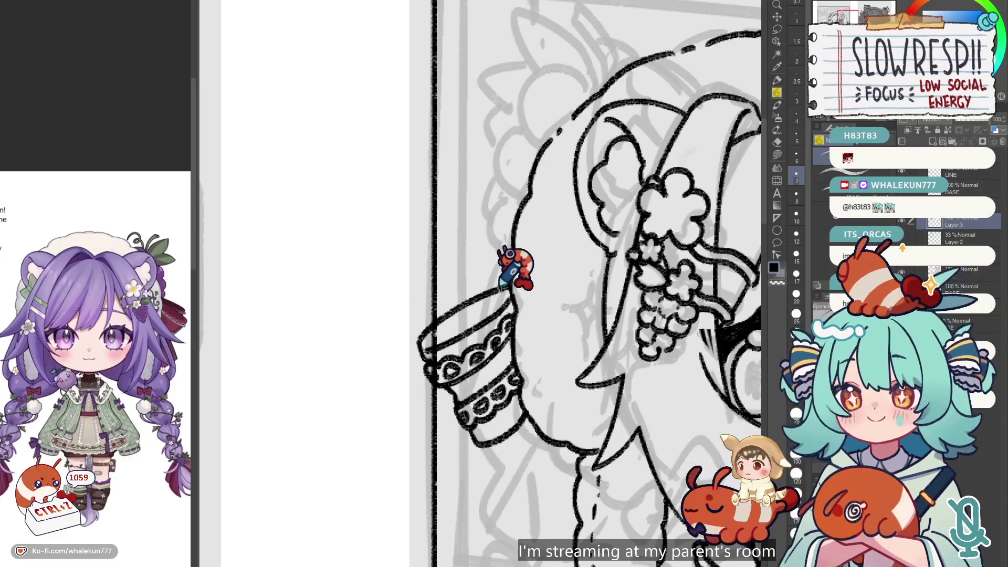
key("ctrl+z")
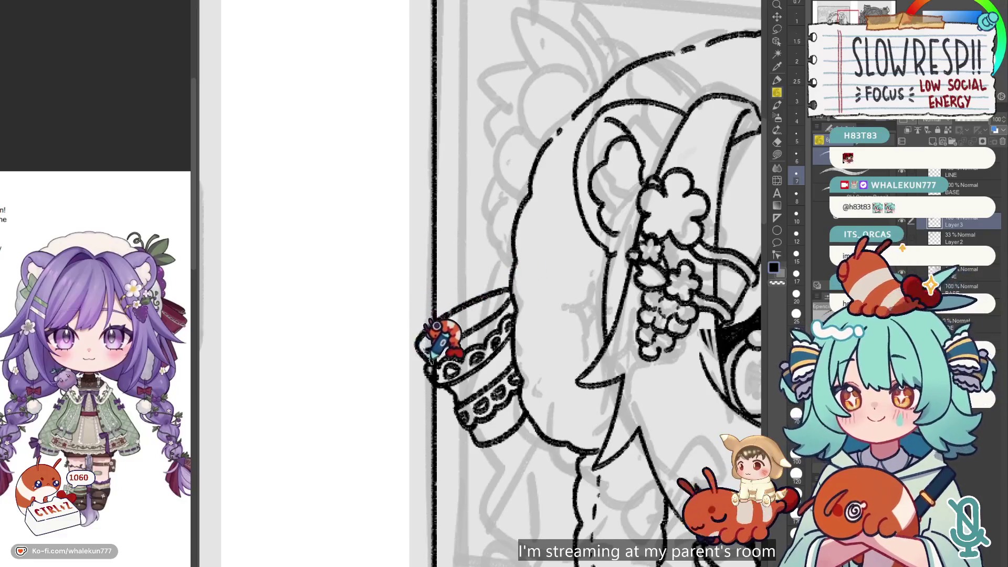
left_click_drag(513, 273, 421, 284)
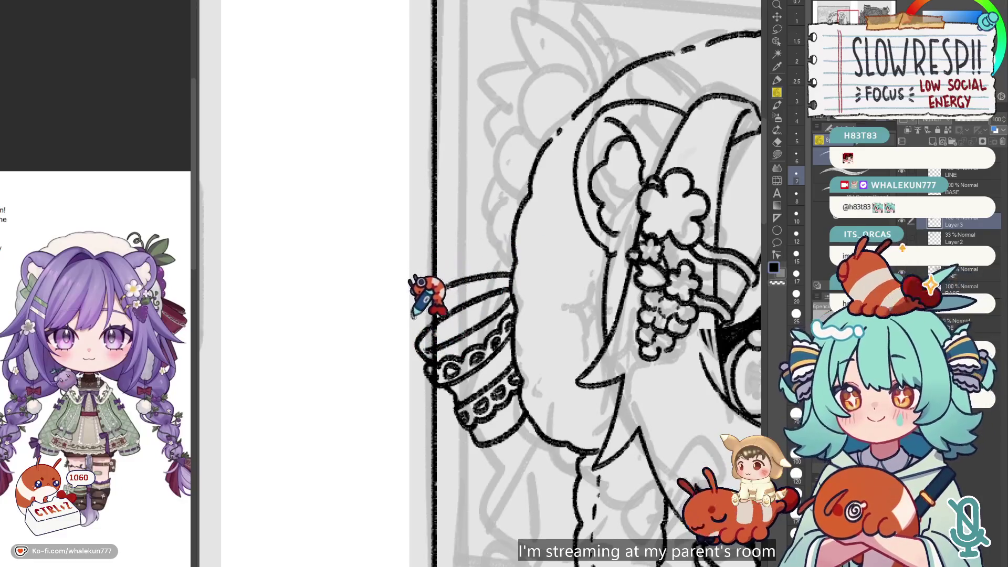
scroll(525, 315, "down", 2)
mouse_move(500, 357)
left_mouse_down()
mouse_move(477, 415)
mouse_move(473, 475)
mouse_move(535, 484)
left_mouse_up()
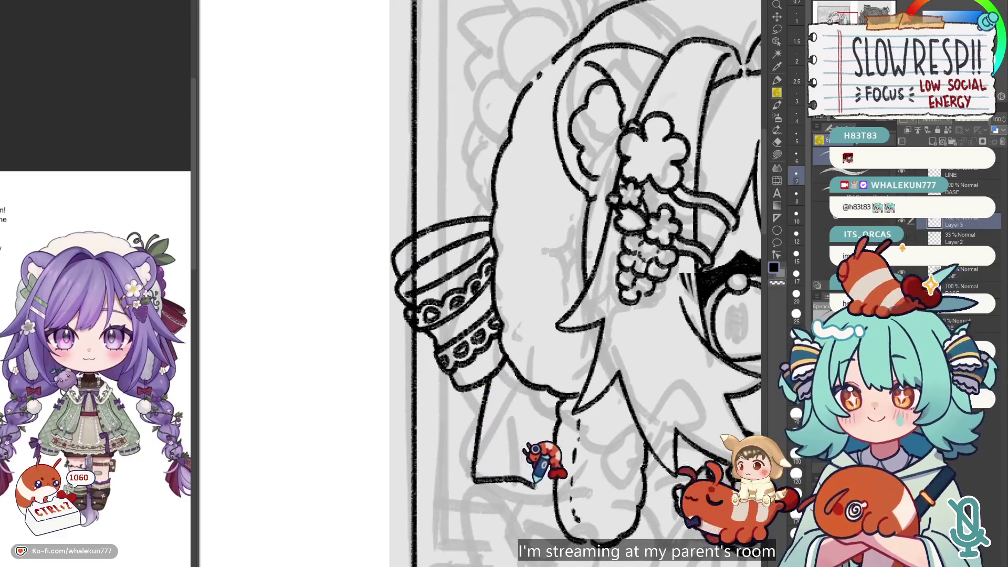
key("h")
scroll(604, 351, "down", 3)
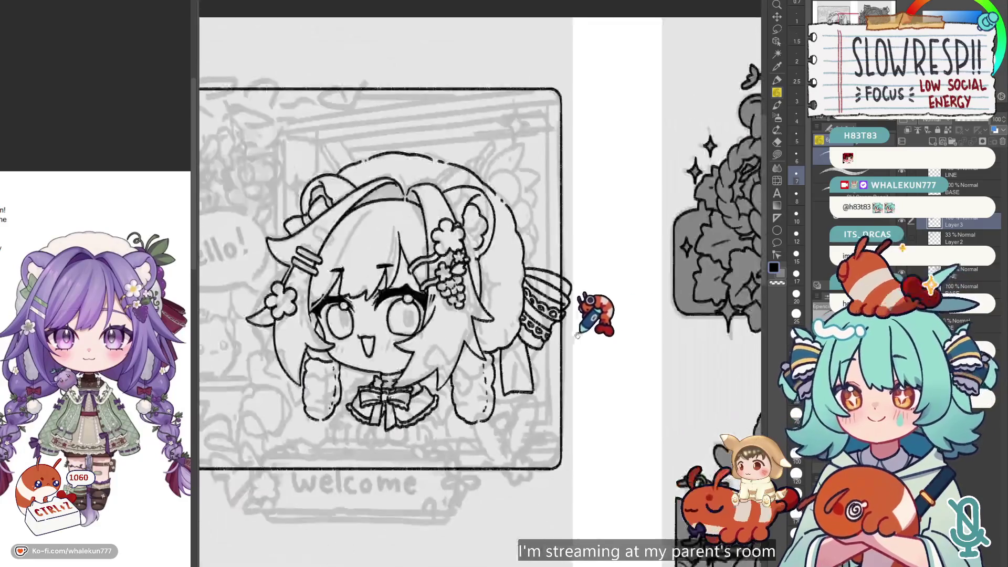
- Erase lines sticking past the right frame border and mirror the view to check
scroll(578, 334, "up", 3)
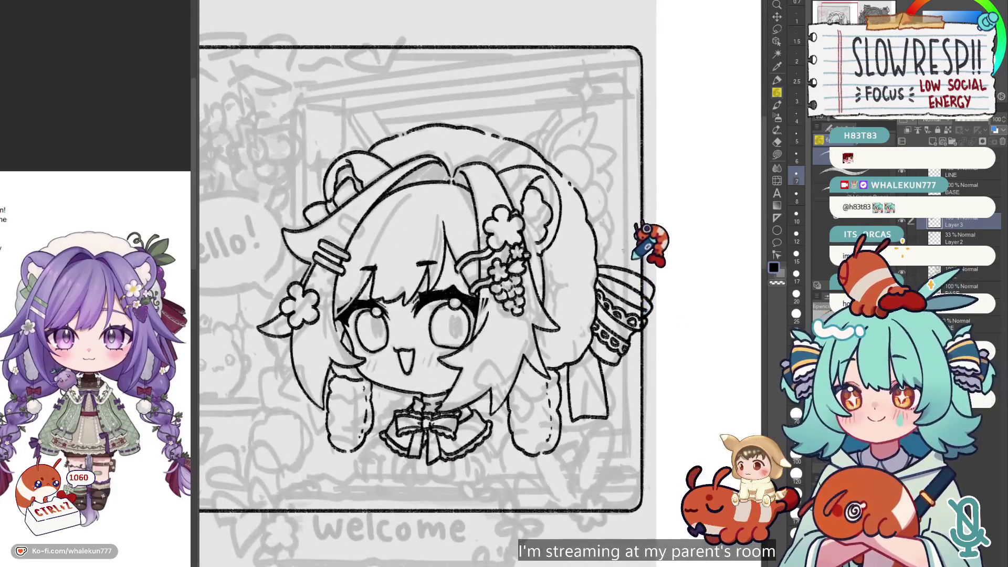
key("e")
left_click_drag(651, 277, 659, 325)
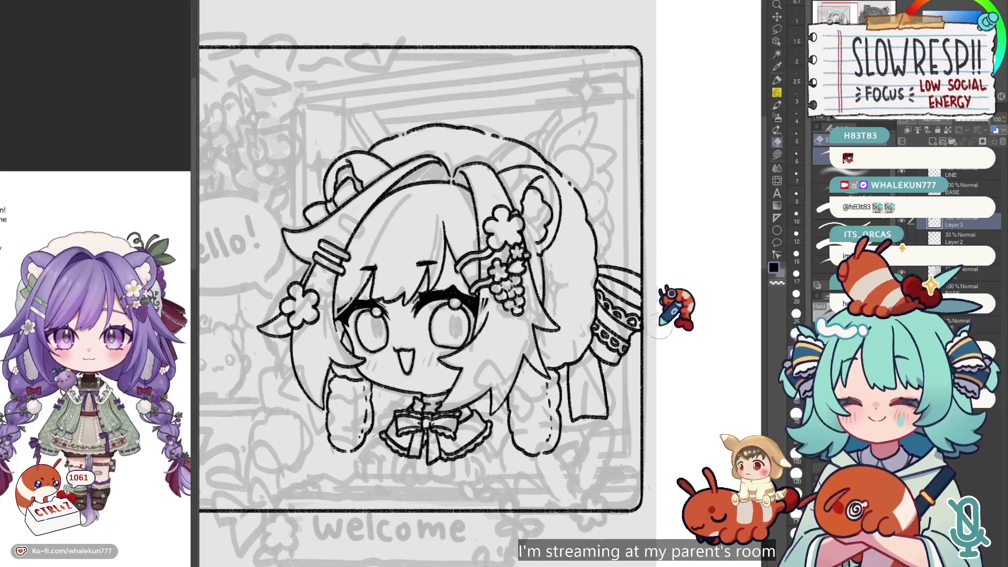
scroll(663, 315, "down", 3)
key("h")
key("h")
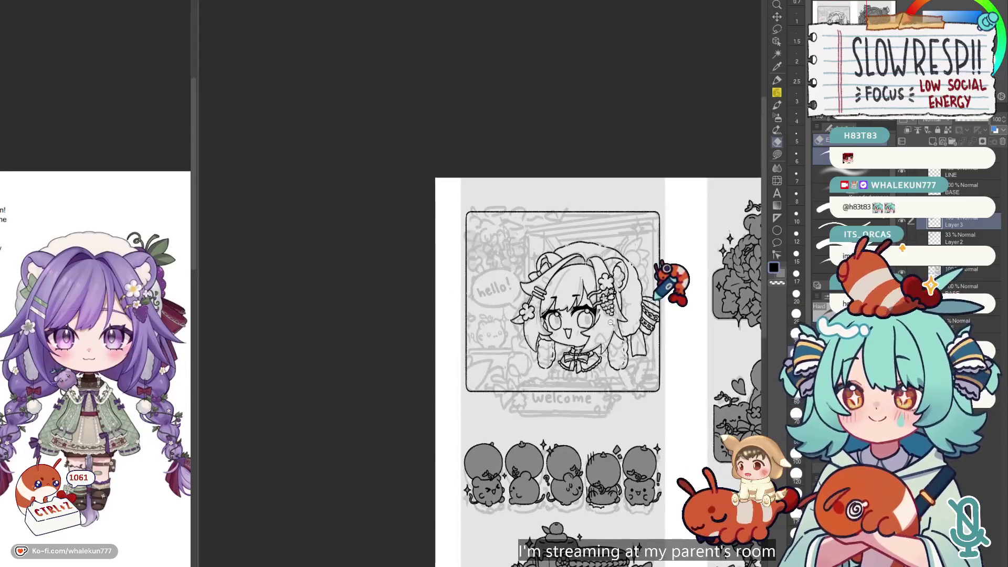
scroll(664, 284, "up", 5)
key("p")
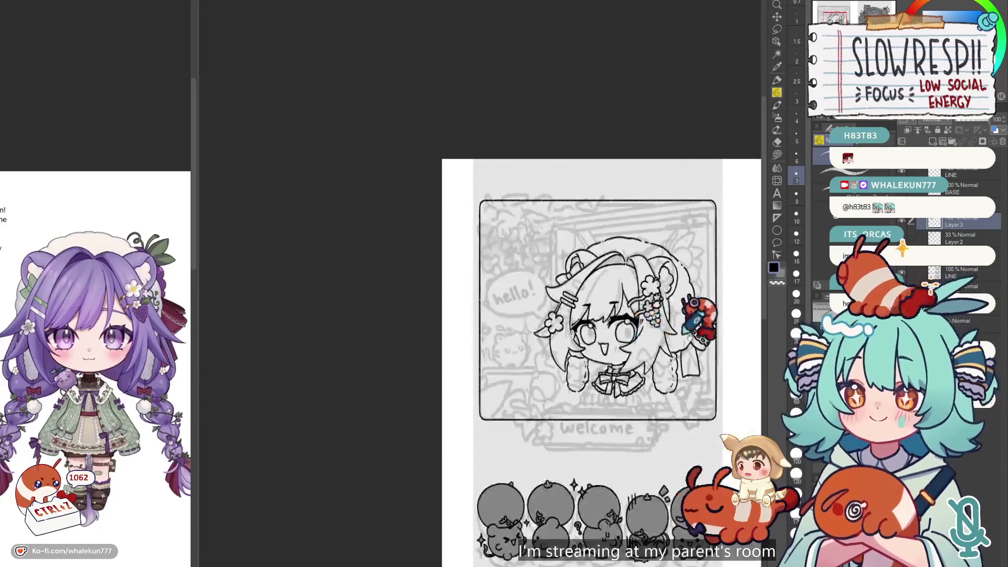
- Briefly show the window-frame sketch layer, then hide it again
scroll(675, 328, "down", 5)
left_click(901, 222)
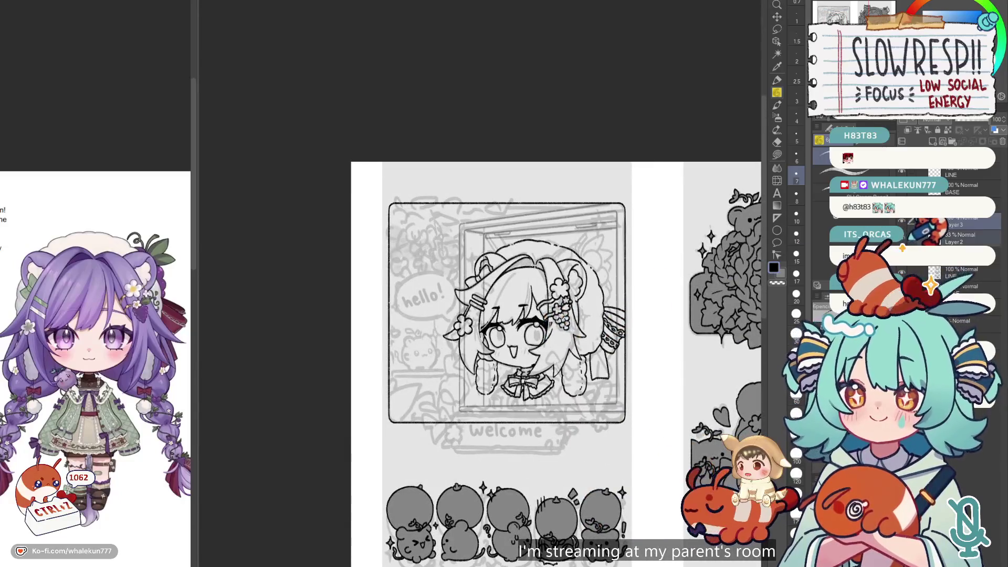
left_click(902, 222)
scroll(594, 360, "up", 5)
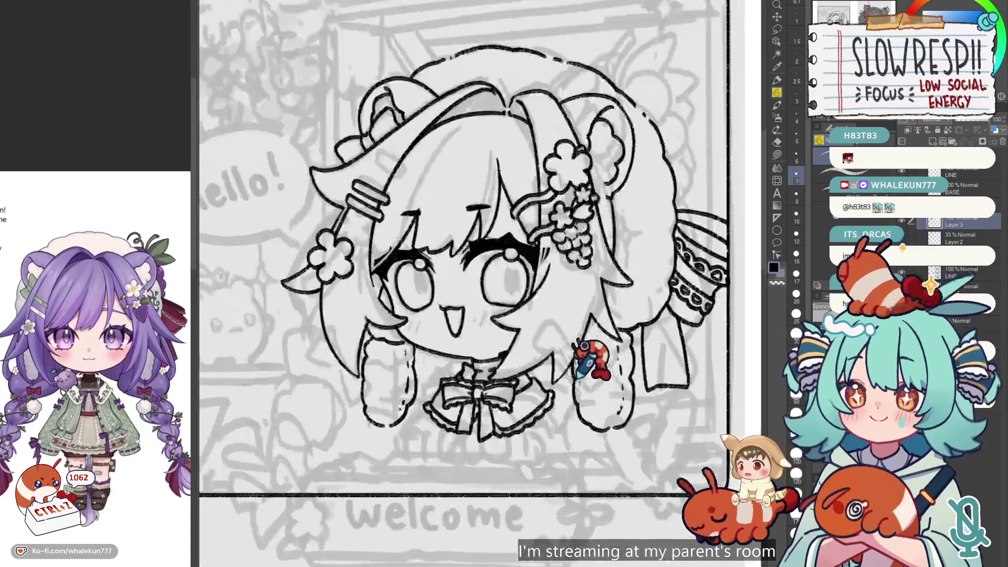
scroll(590, 381, "up", 3)
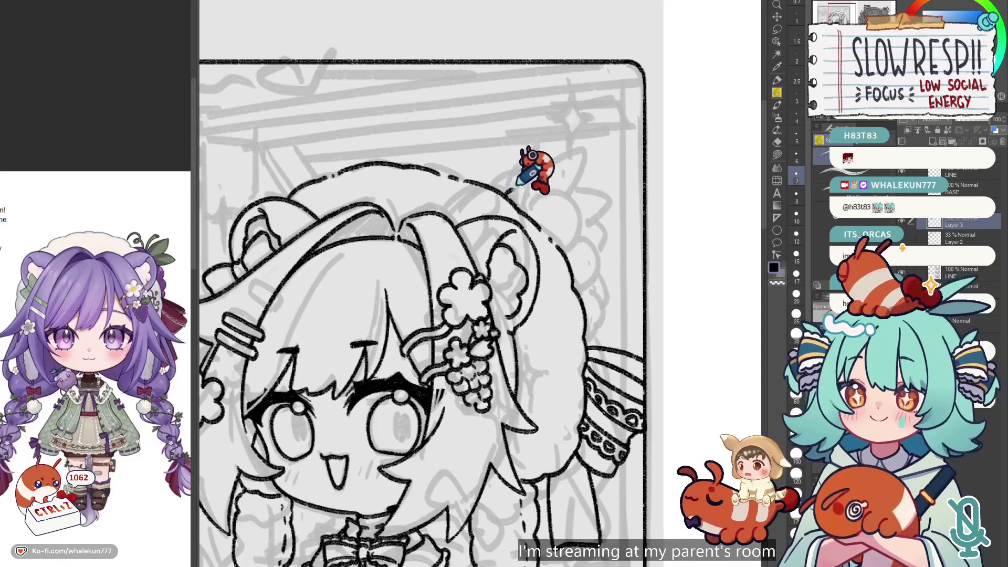
- Try curves extending the head outline near the hat top, undoing each recent stroke
key("ctrl+z")
mouse_move(510, 197)
left_mouse_down()
mouse_move(548, 202)
mouse_move(554, 226)
left_mouse_up()
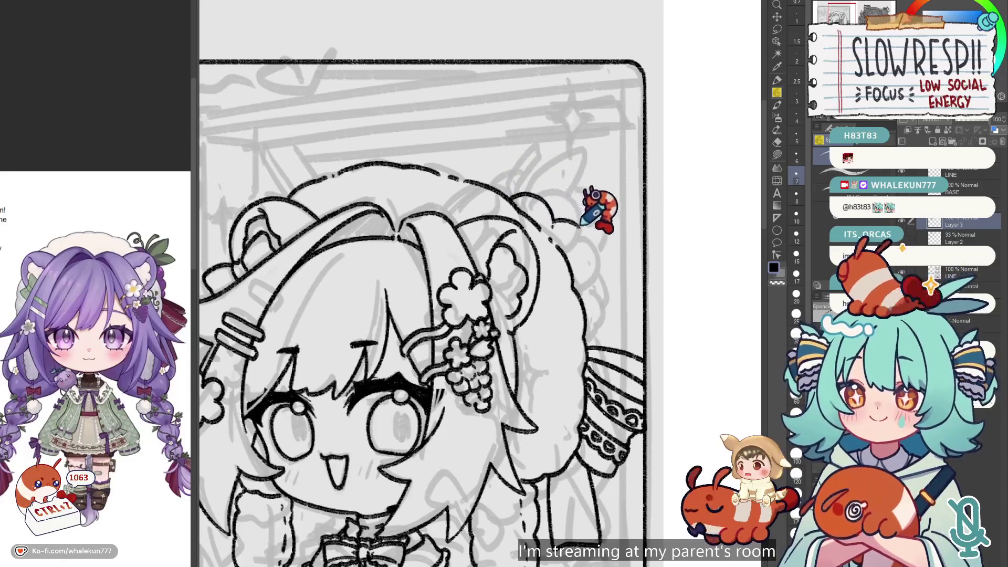
key("ctrl+z")
mouse_move(577, 223)
left_mouse_down()
mouse_move(591, 301)
mouse_move(597, 283)
left_mouse_up()
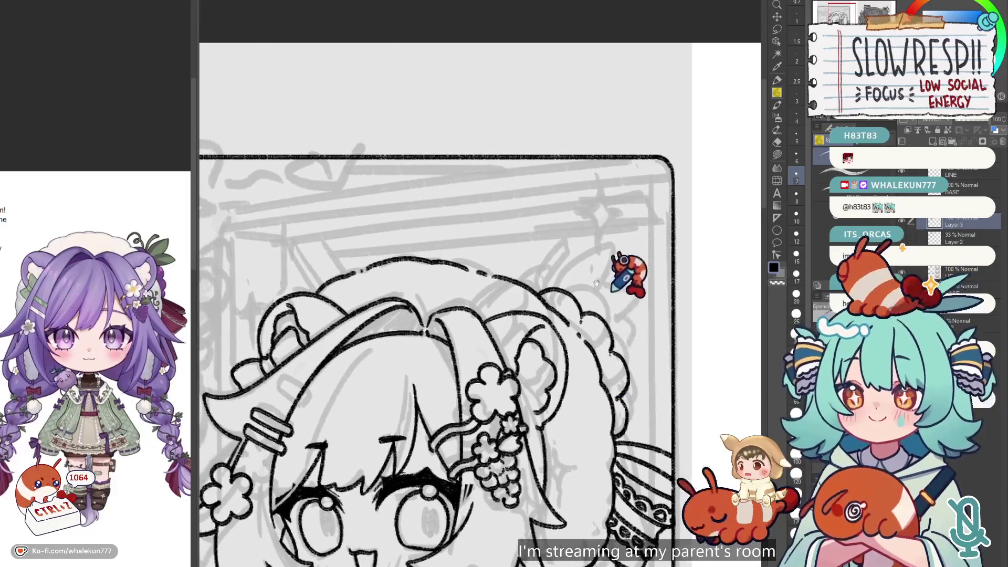
key("ctrl+z")
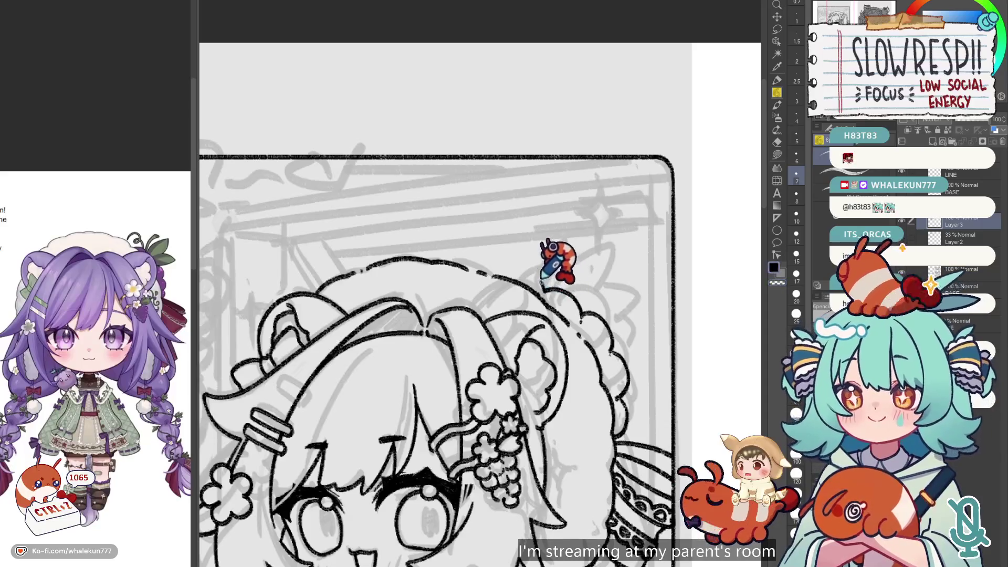
scroll(585, 271, "down", 5)
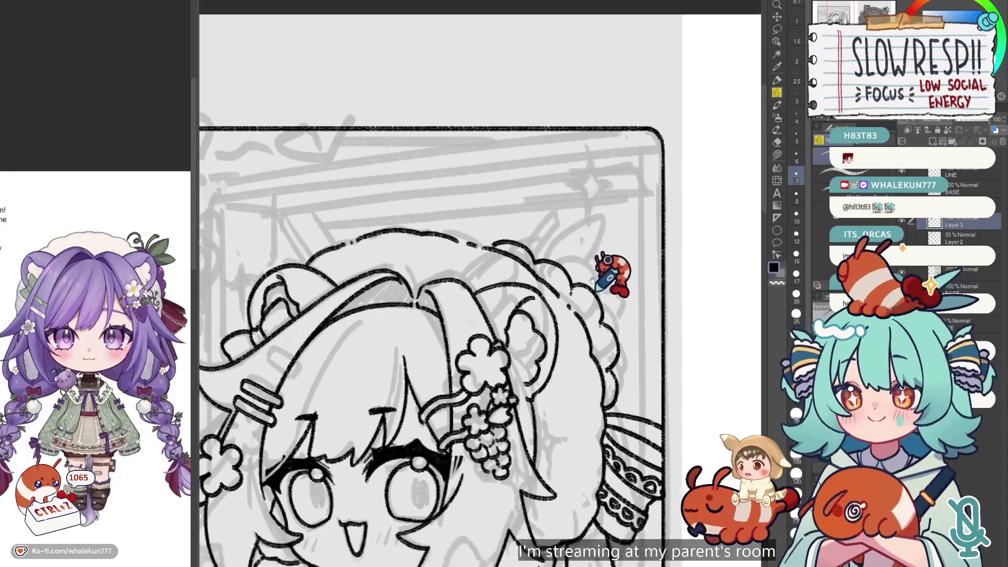
scroll(589, 278, "up", 6)
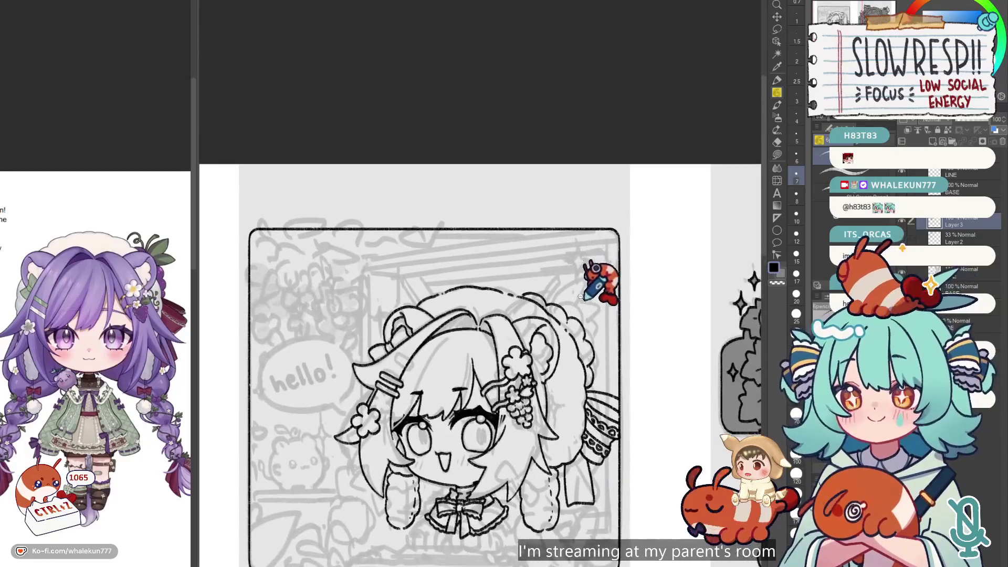
key("ctrl+z")
scroll(575, 321, "up", 2)
key("ctrl+z")
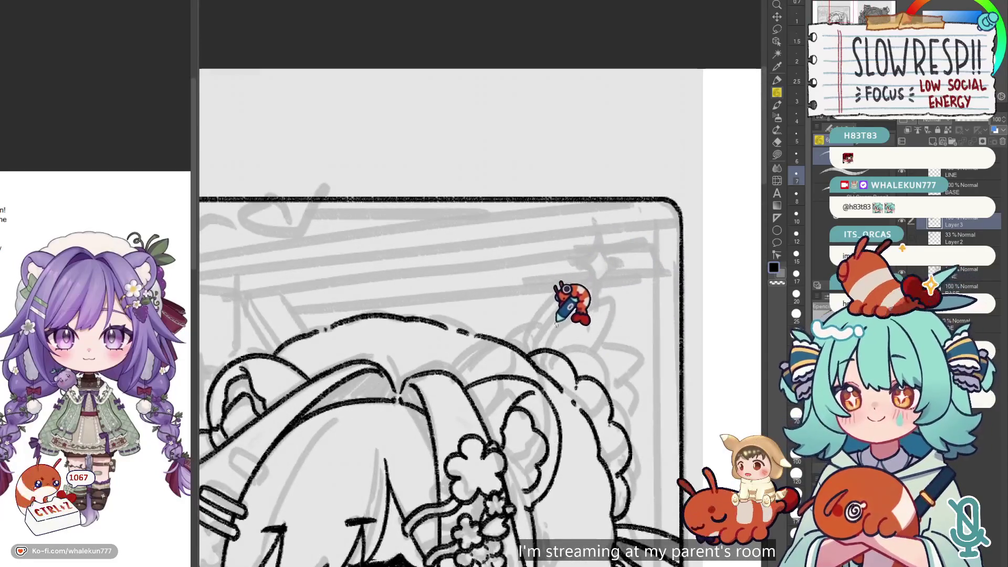
- Ink a short stem and looping tendril above the hat, undoing rough attempts
mouse_move(535, 344)
left_mouse_down()
mouse_move(537, 325)
mouse_move(566, 295)
mouse_move(581, 300)
left_mouse_up()
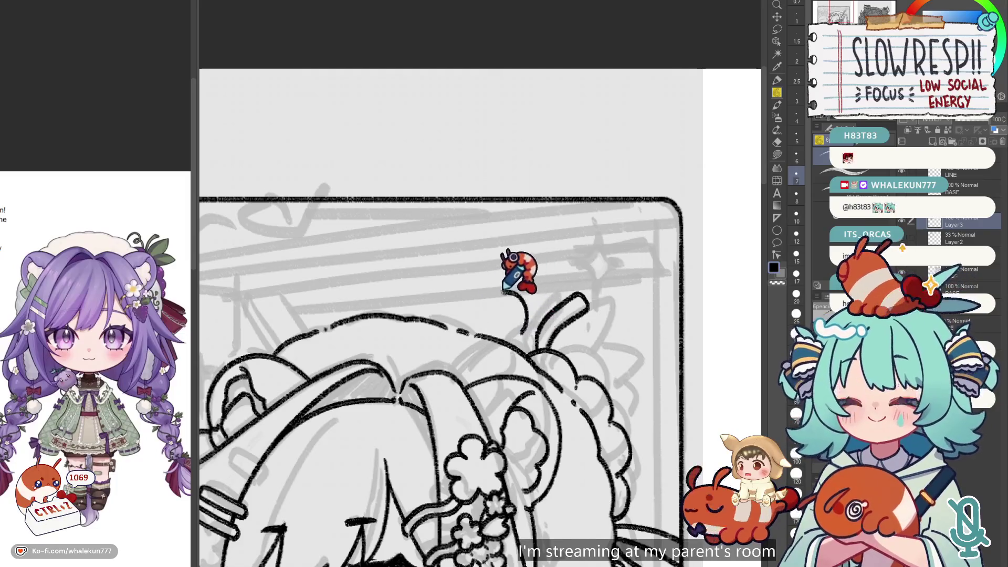
key("ctrl+z")
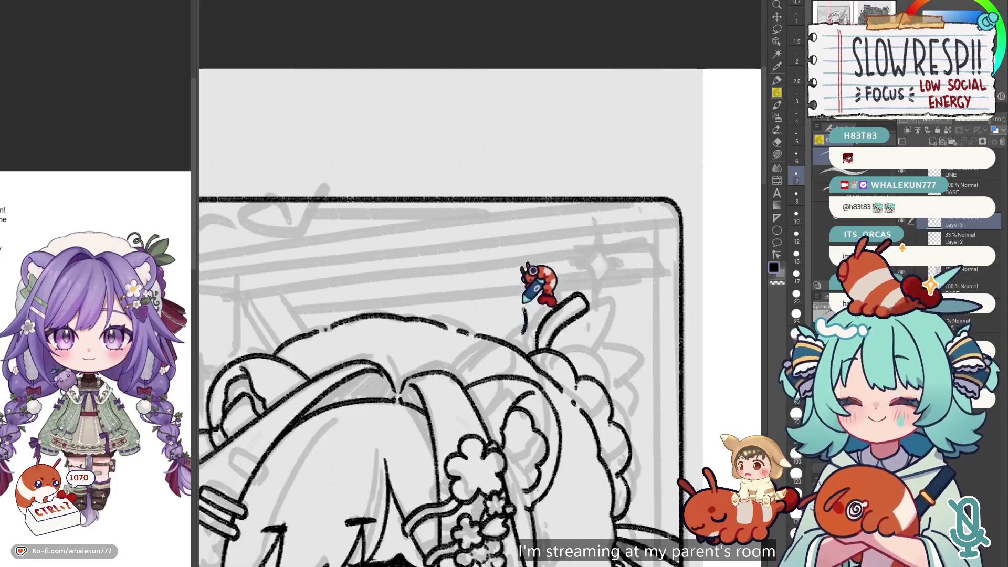
key("ctrl+z")
left_click_drag(519, 334, 532, 309)
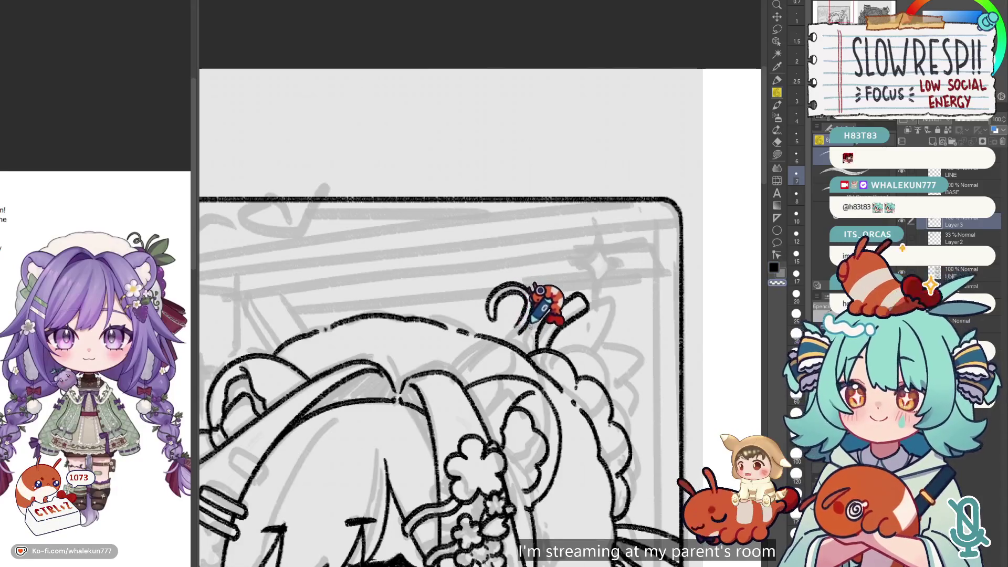
mouse_move(523, 328)
left_mouse_down()
mouse_move(509, 322)
mouse_move(531, 313)
left_mouse_up()
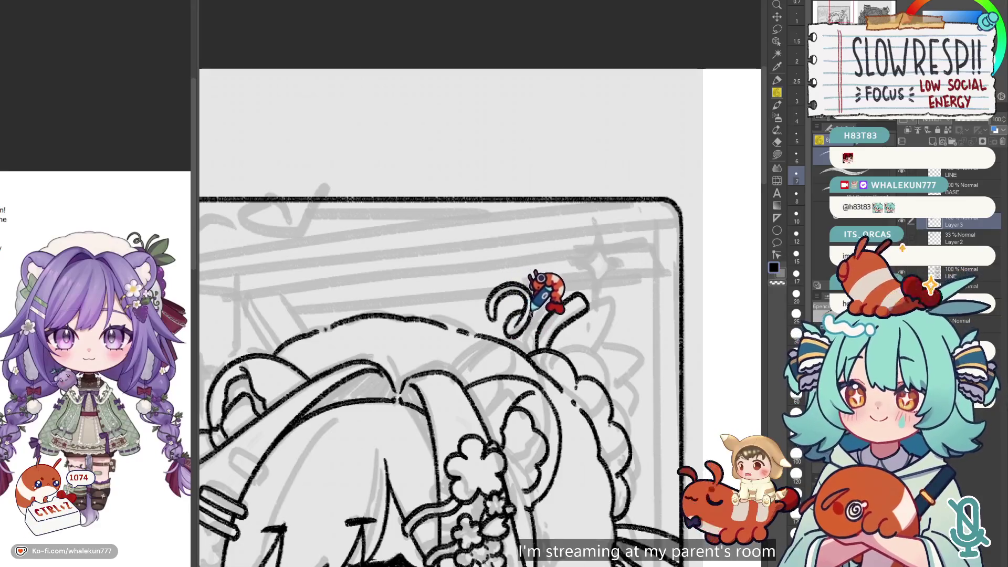
key("ctrl+z")
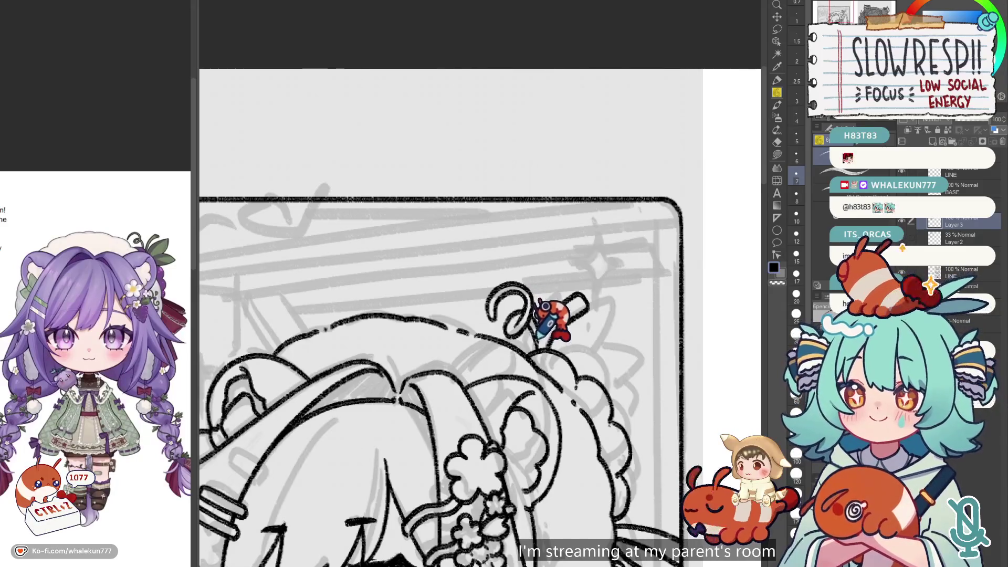
key("ctrl+z")
key("ctrl+z")
key("ctrl+z")
key("ctrl+z")
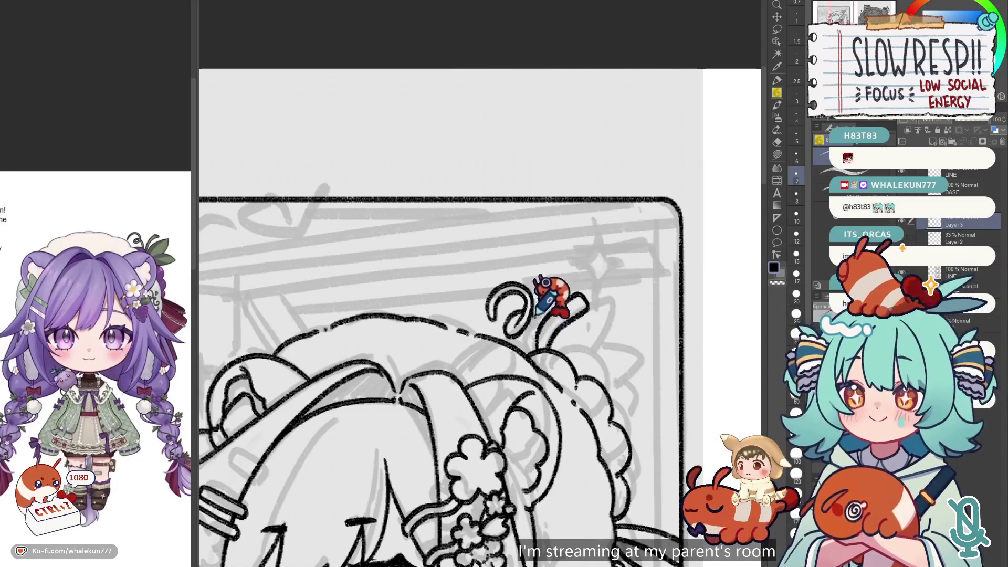
key("ctrl+z")
key("ctrl+z")
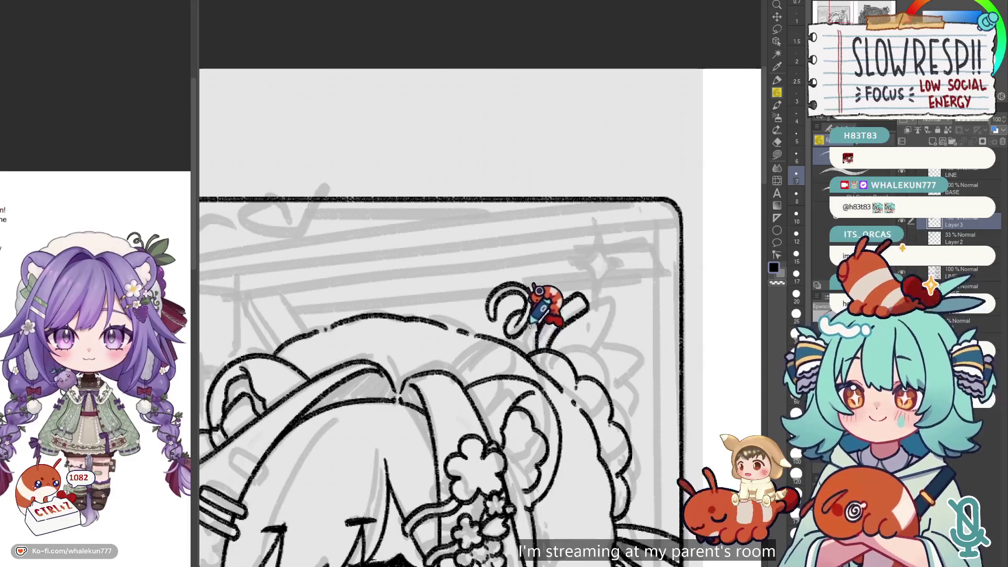
- Redraw the curved stem and leaf outline, then draw the leaf's upper edge on a new layer
left_click_drag(540, 326, 578, 297)
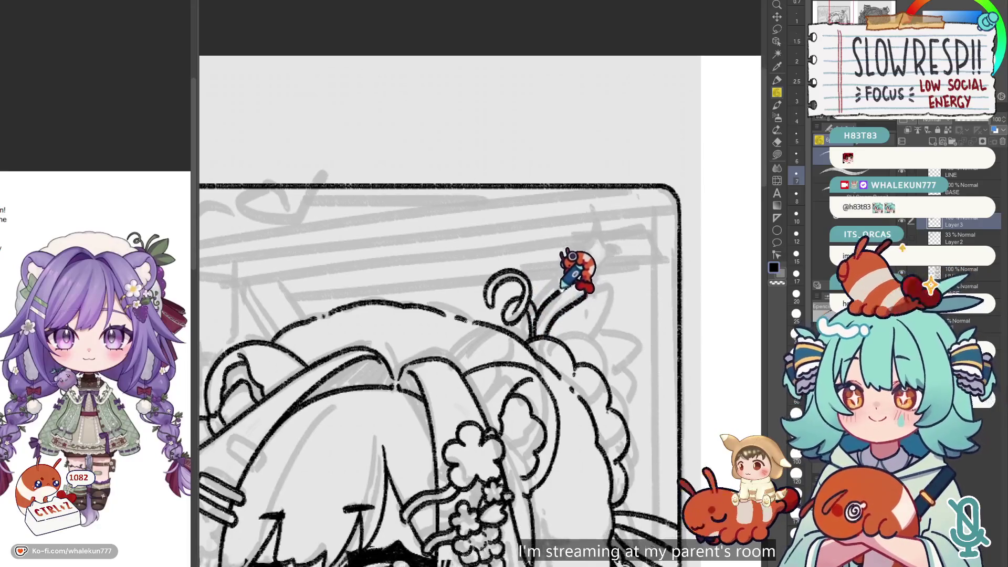
key("ctrl+z")
mouse_move(541, 338)
left_mouse_down()
mouse_move(565, 318)
mouse_move(625, 310)
left_mouse_up()
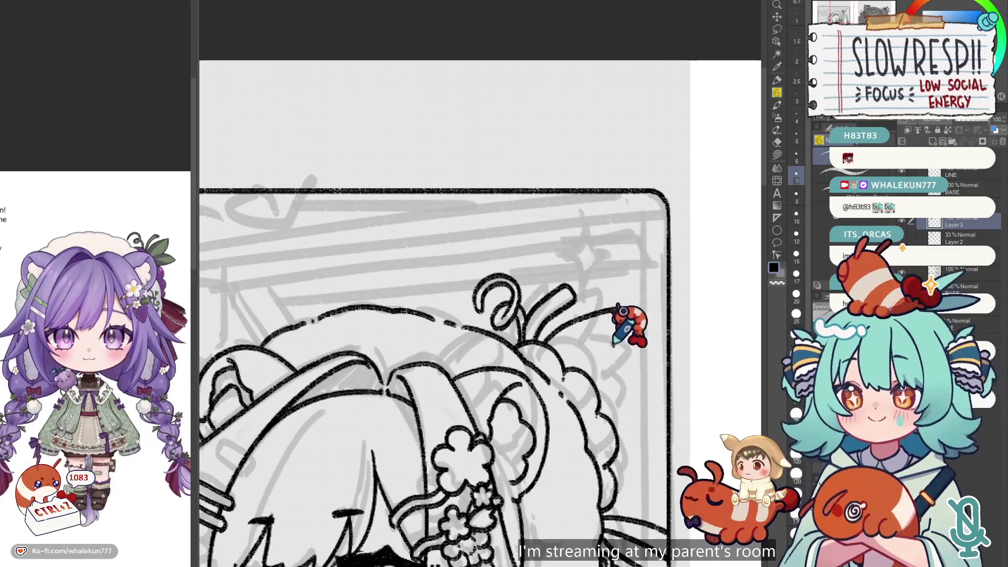
mouse_move(624, 310)
left_mouse_down()
mouse_move(586, 365)
mouse_move(617, 303)
left_mouse_up()
key("ctrl+z")
key("ctrl+z")
key("ctrl+z")
mouse_move(548, 328)
left_mouse_down()
mouse_move(587, 308)
mouse_move(623, 317)
mouse_move(593, 358)
left_mouse_up()
key("ctrl+z")
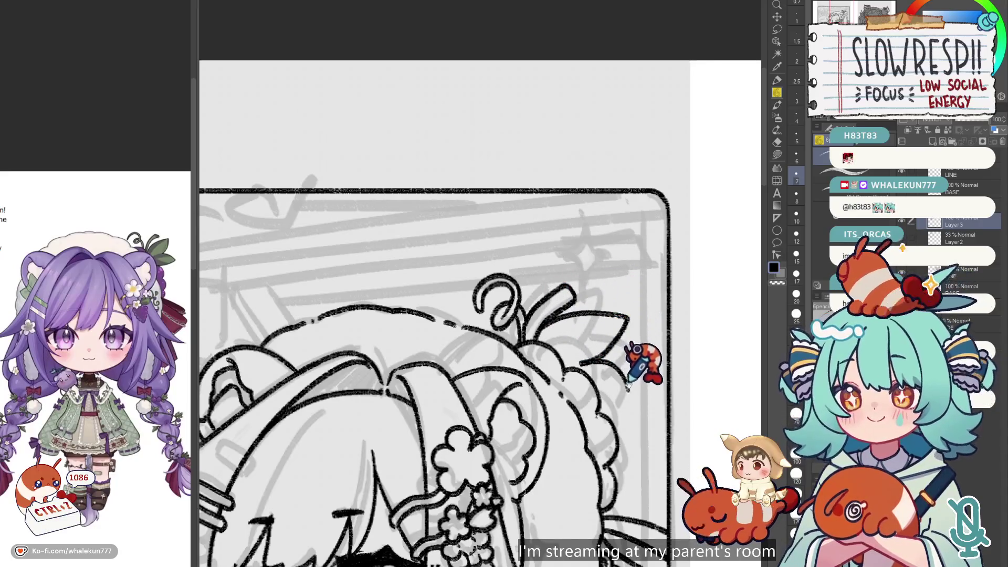
scroll(641, 360, "down", 1)
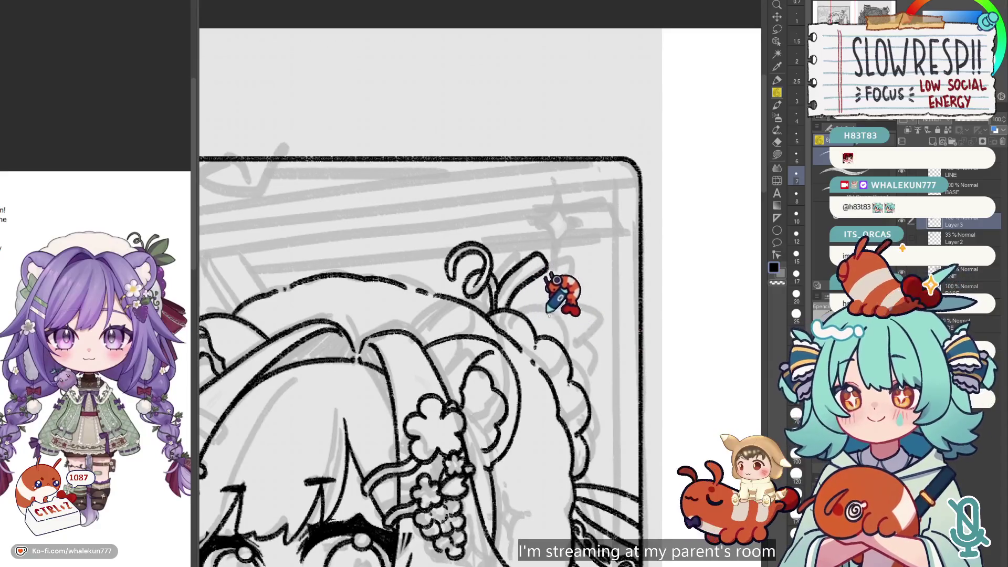
scroll(567, 278, "up", 1)
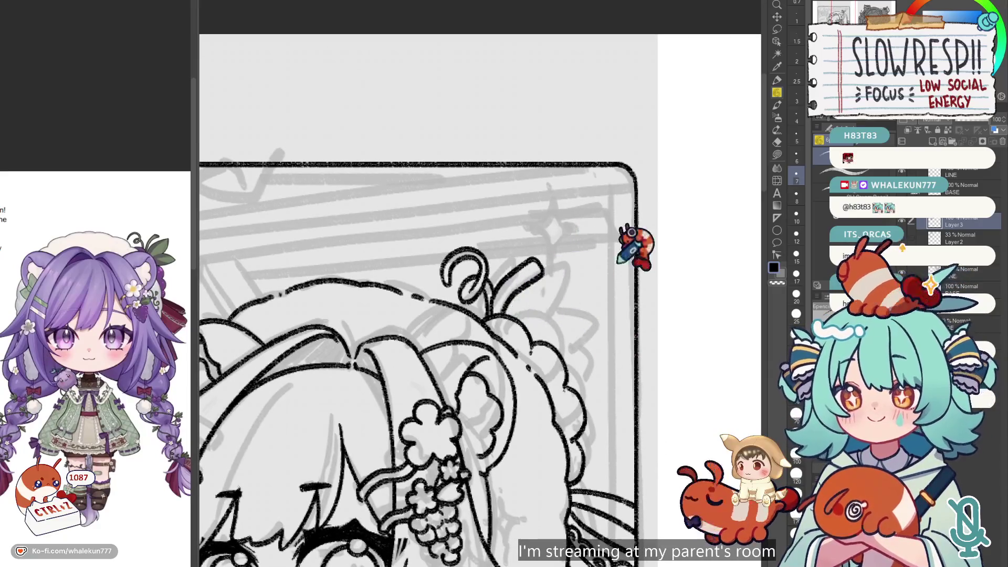
left_click(902, 142)
mouse_move(503, 318)
left_mouse_down()
mouse_move(592, 287)
mouse_move(556, 345)
mouse_move(614, 343)
mouse_move(593, 393)
mouse_move(557, 404)
left_mouse_up()
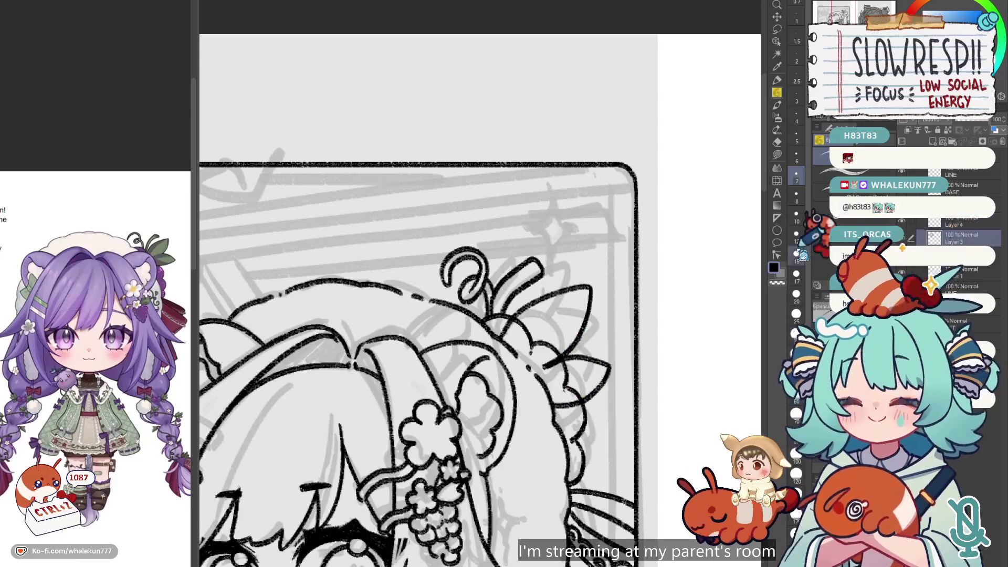
- Pan the reference board to bring the written brief and chibi reference into view
scroll(90, 356, "down", 3)
scroll(94, 357, "down", 2)
scroll(73, 336, "up", 5)
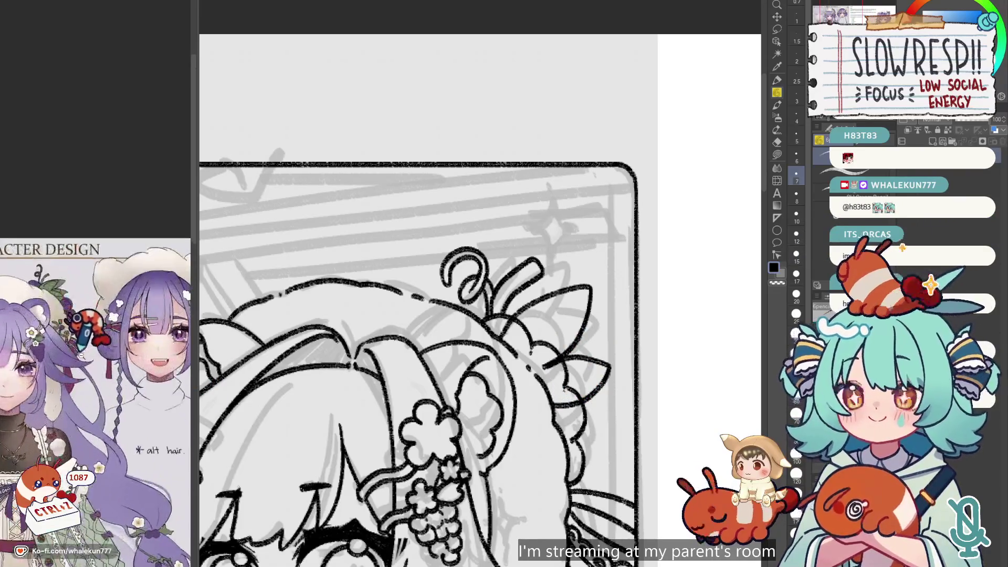
left_click_drag(71, 336, 16, 247)
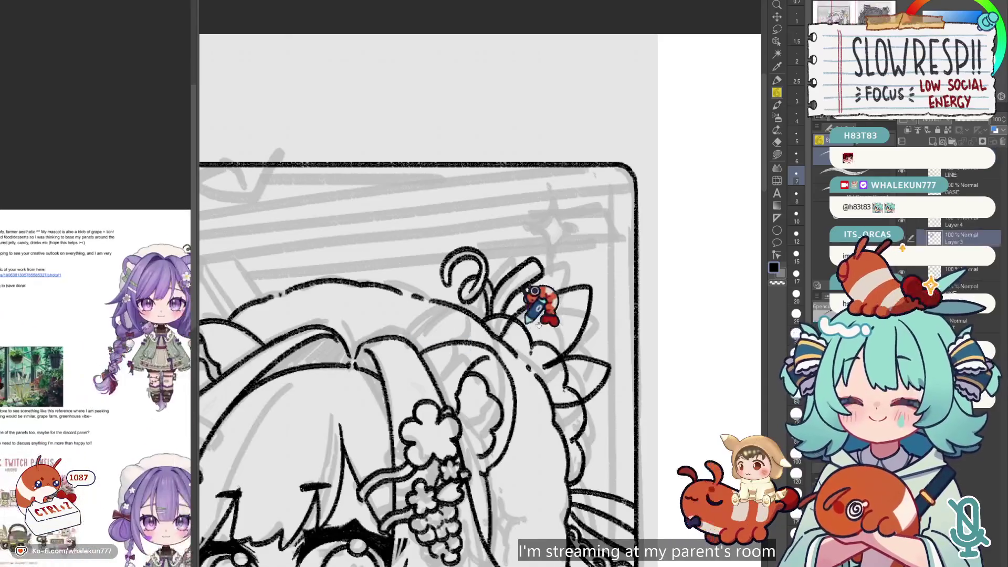
scroll(599, 328, "up", 1)
scroll(589, 362, "up", 1)
- Switch to the Eraser and shrink its brush to size 20
key("e")
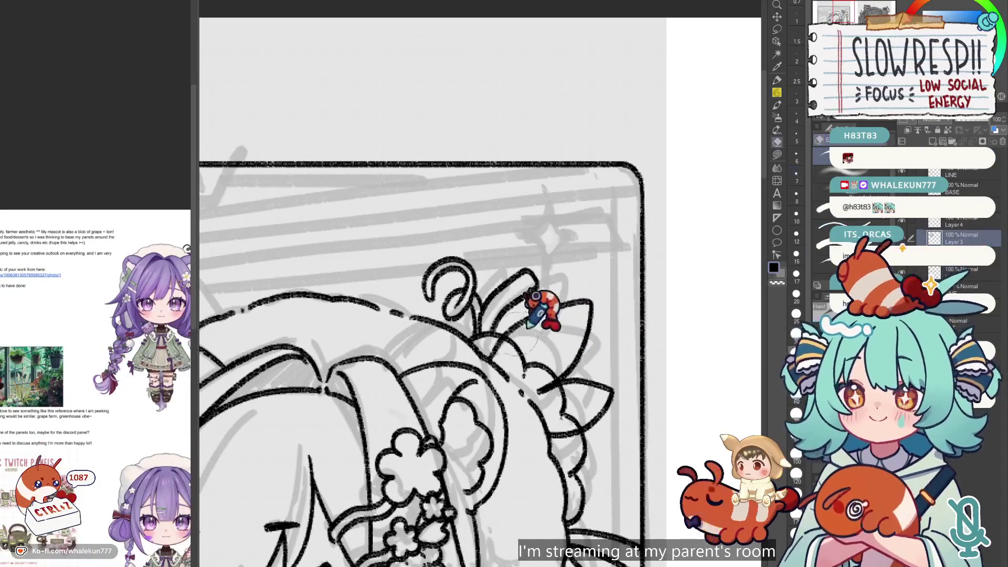
key("bracketleft")
key("bracketleft")
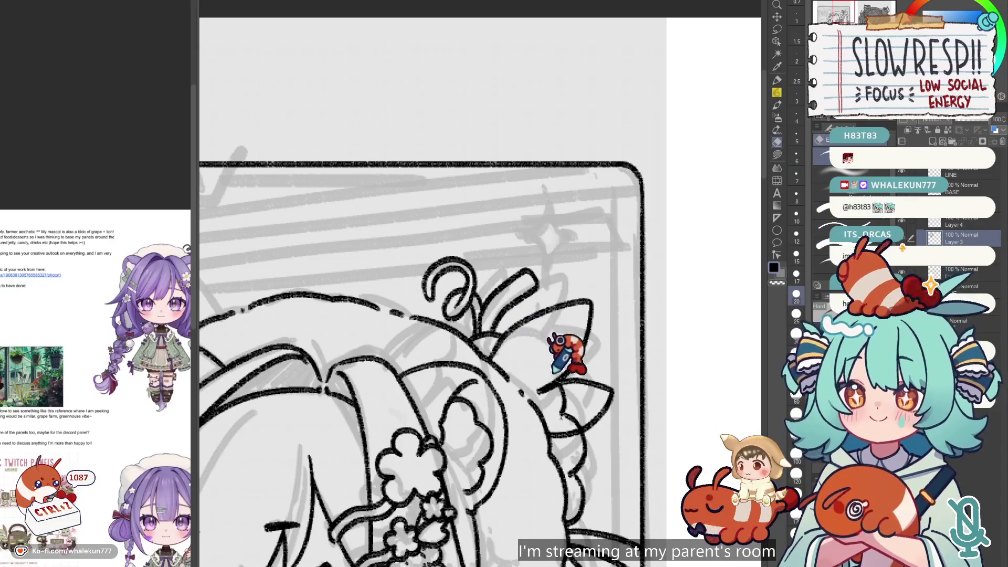
scroll(575, 402, "down", 3)
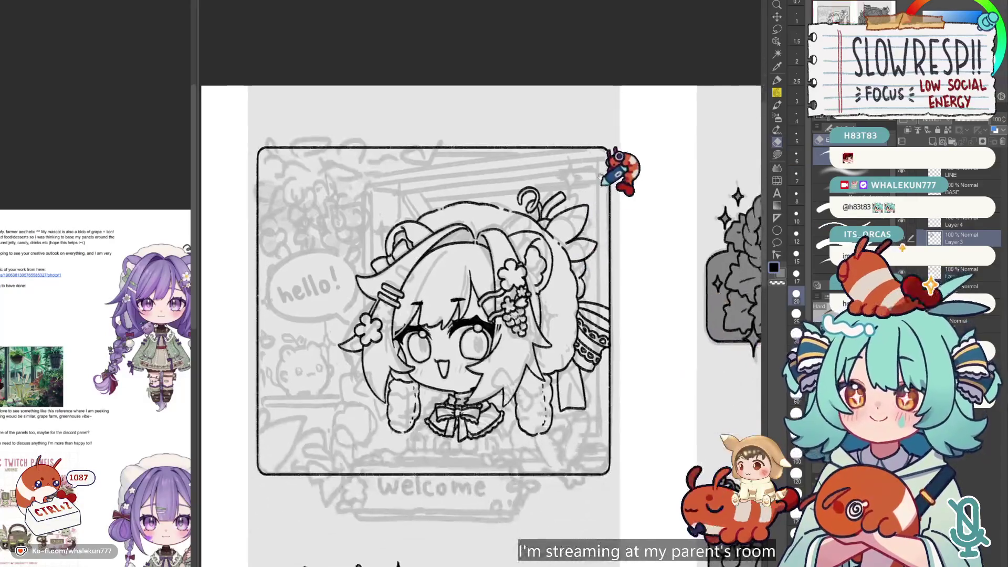
left_click(923, 278)
scroll(664, 405, "down", 5)
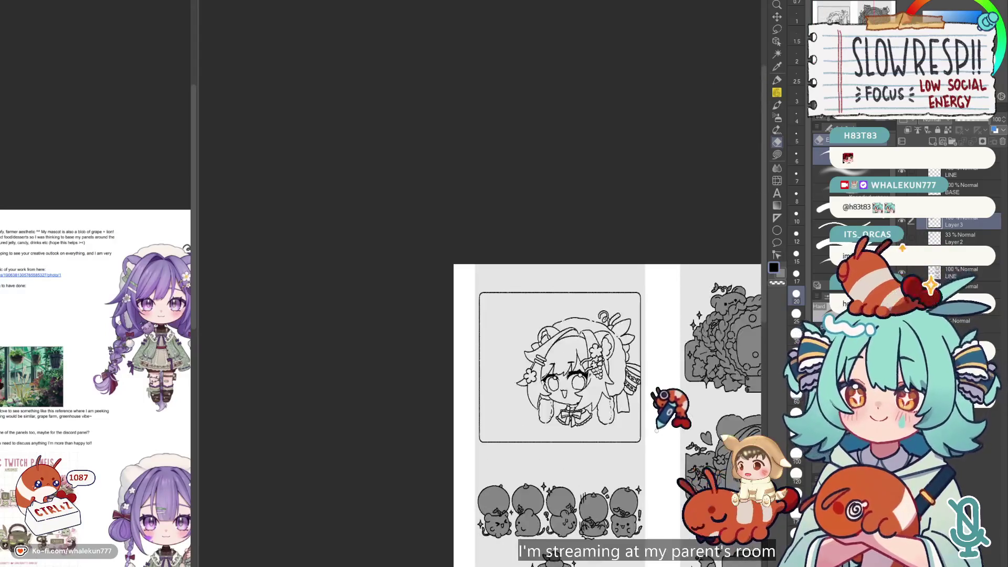
scroll(667, 331, "up", 5)
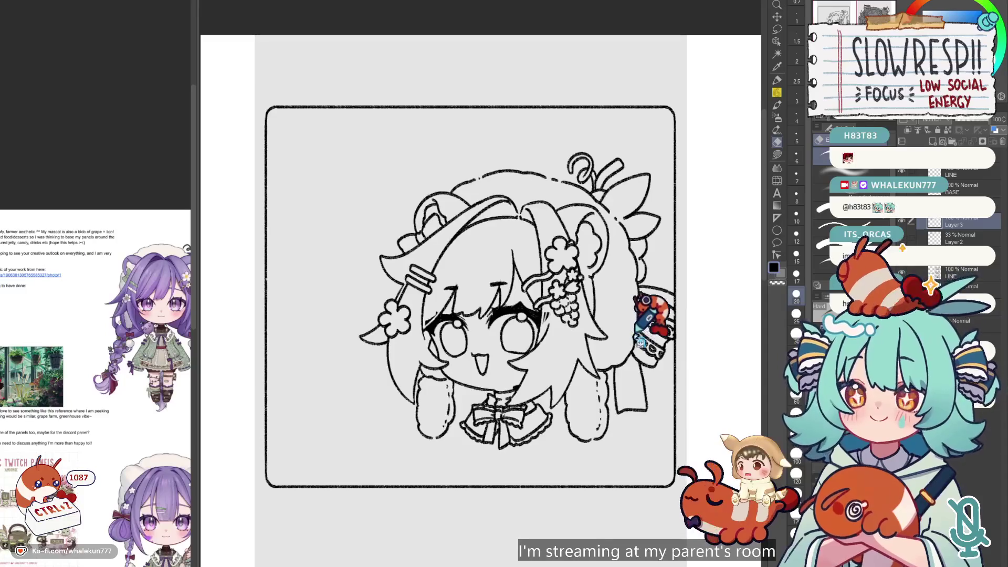
left_click(901, 221)
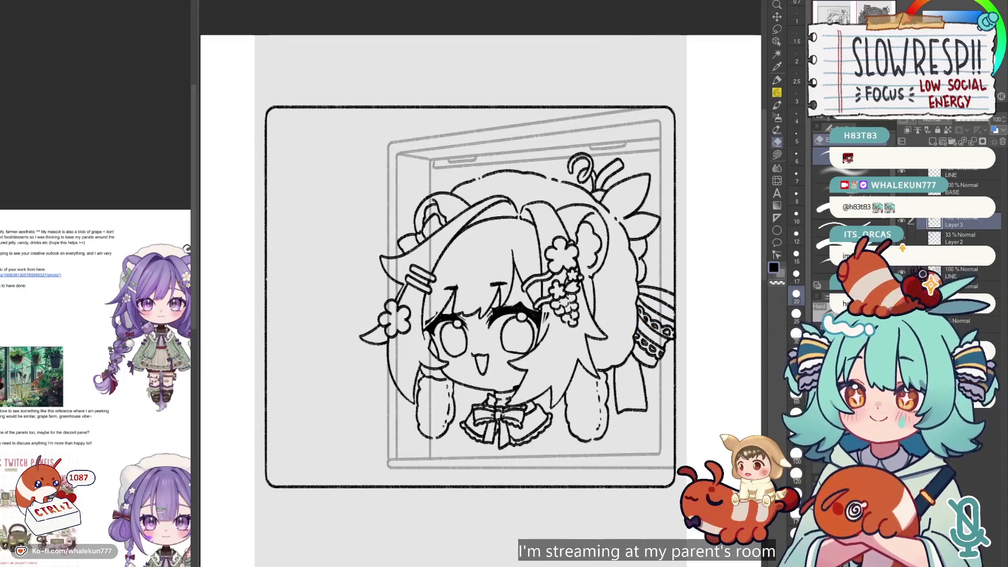
left_click(902, 237)
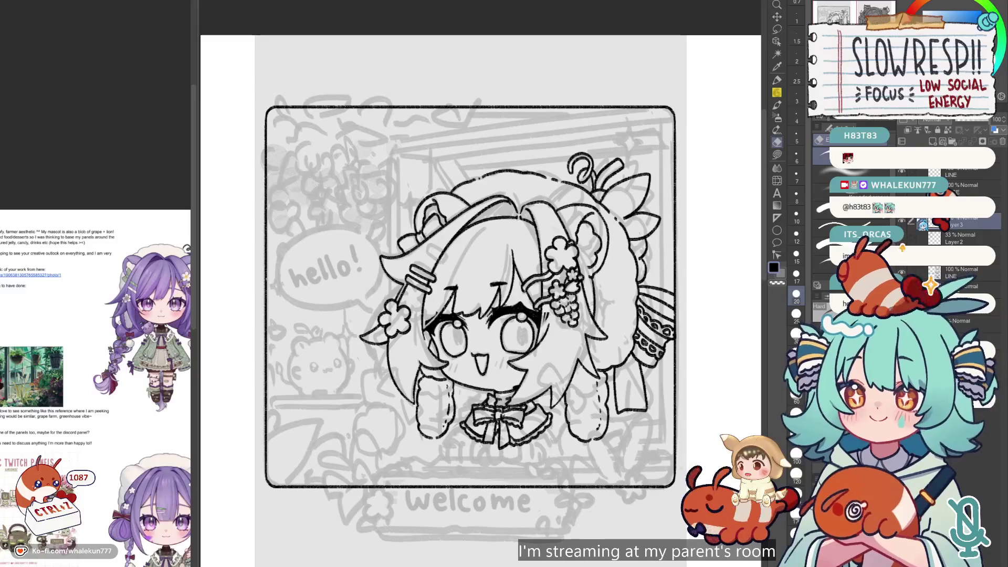
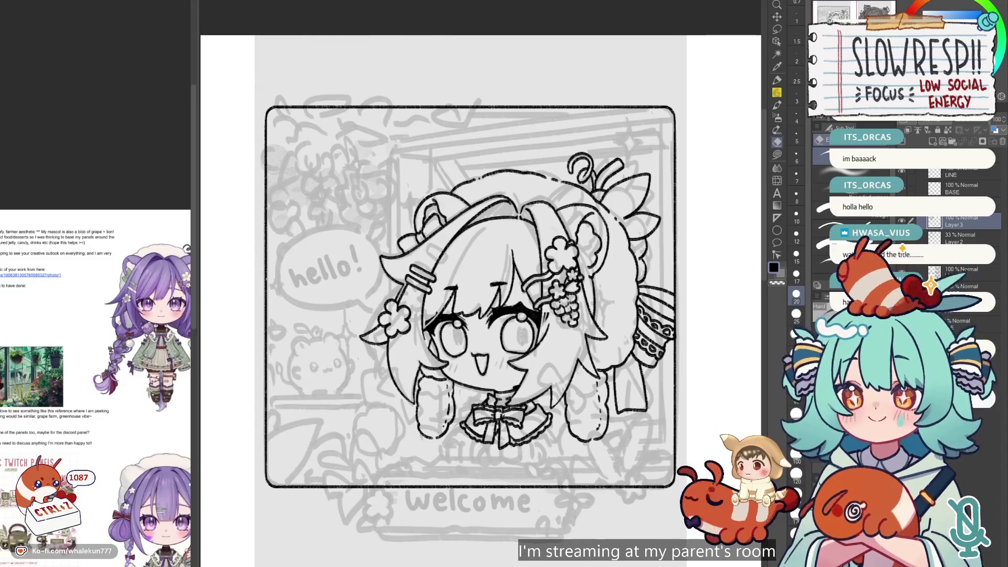
- Move the view over the welcome panel and mirror-check the hair bun line art
left_click_drag(639, 281, 634, 219)
key("h")
key("h")
scroll(467, 169, "up", 4)
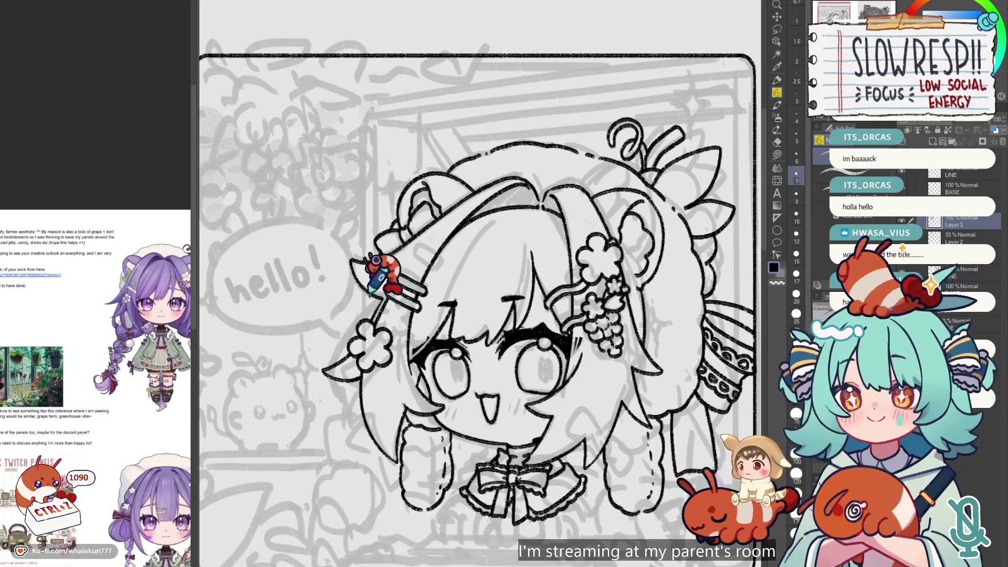
key("h")
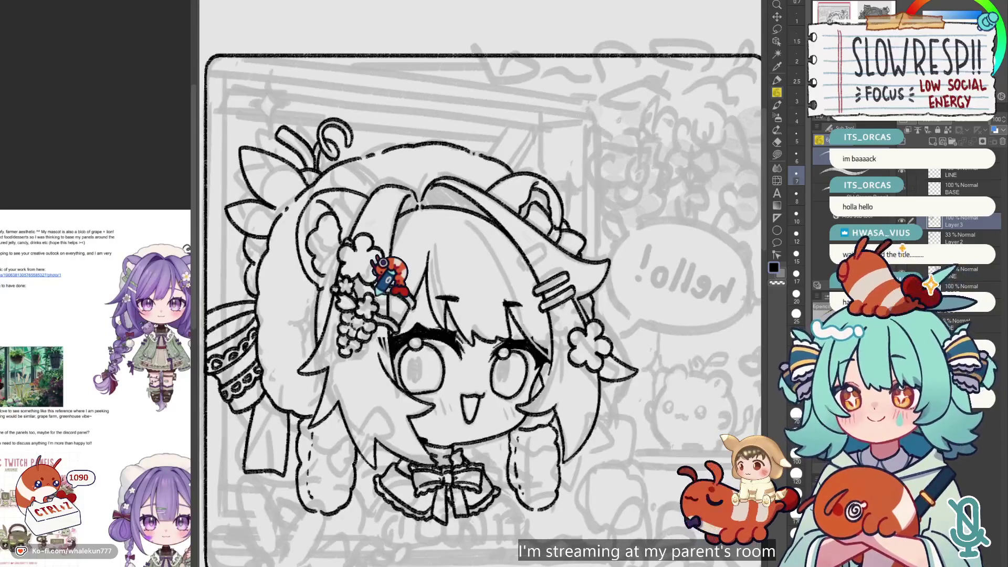
key("h")
scroll(578, 315, "down", 3)
scroll(581, 225, "up", 1)
scroll(561, 291, "up", 1)
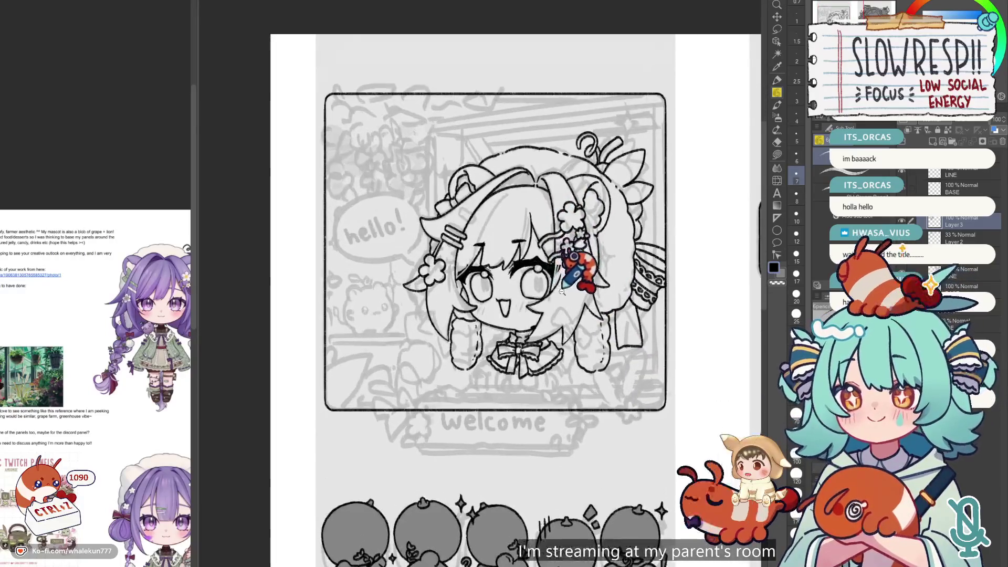
key("h")
key("h")
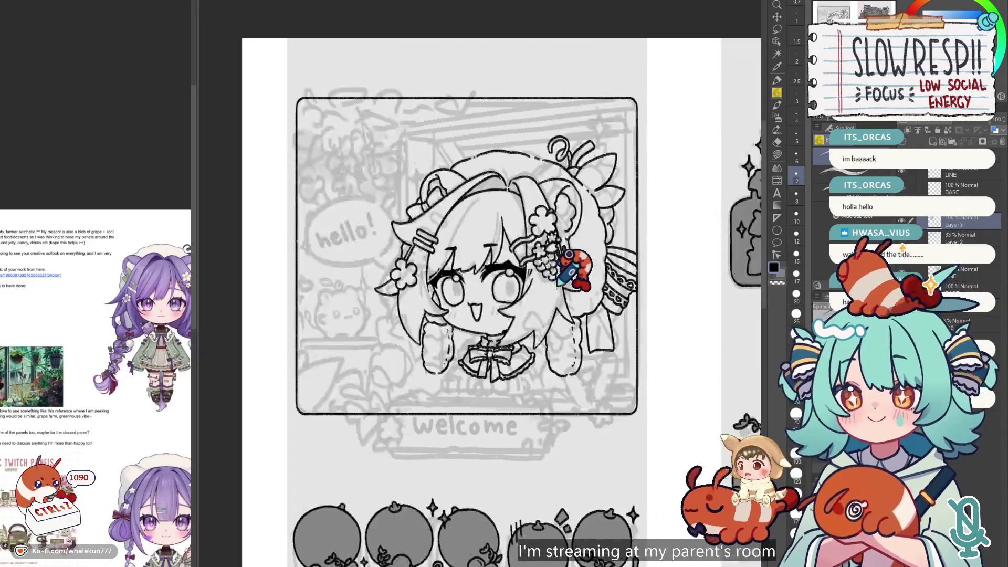
- Check the chibi's symmetry mirrored and undo two strokes that don't hold up
scroll(572, 257, "right", 2)
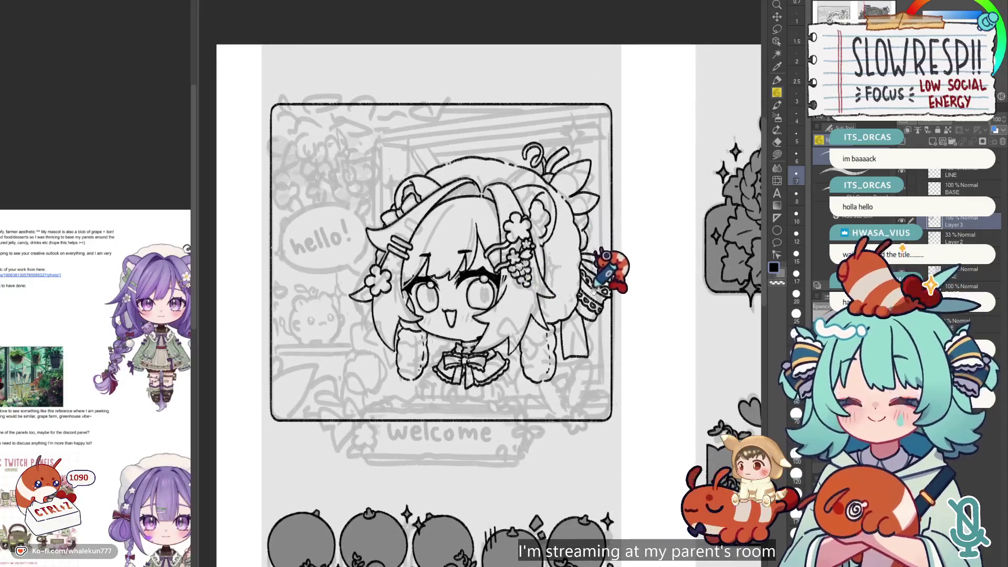
key("h")
key("h")
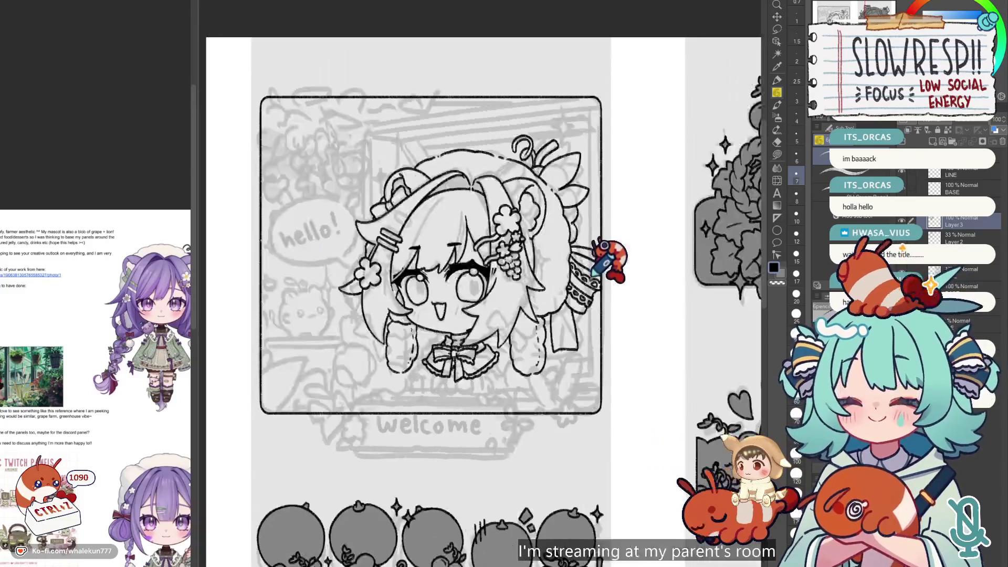
scroll(150, 451, "down", 5)
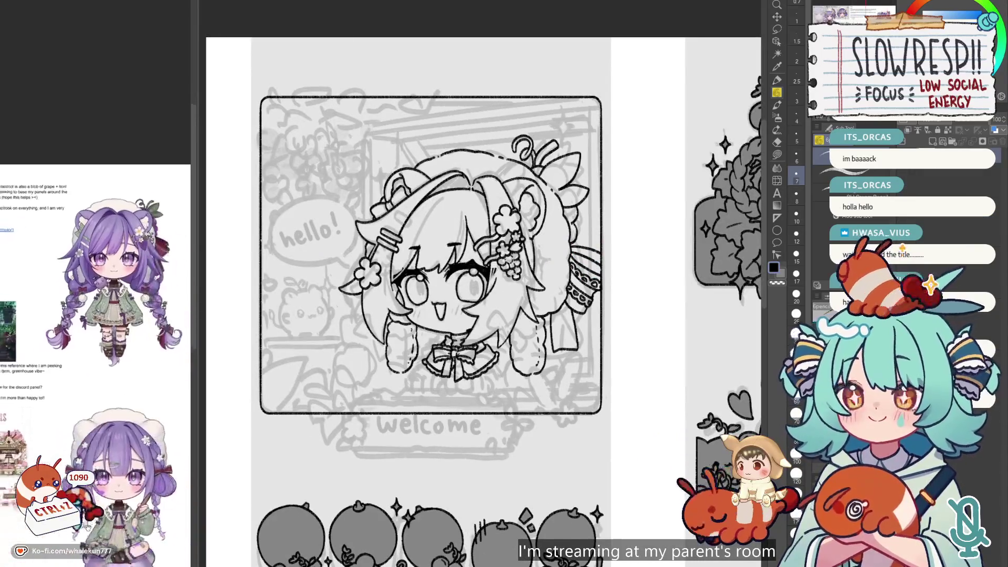
scroll(145, 475, "up", 2)
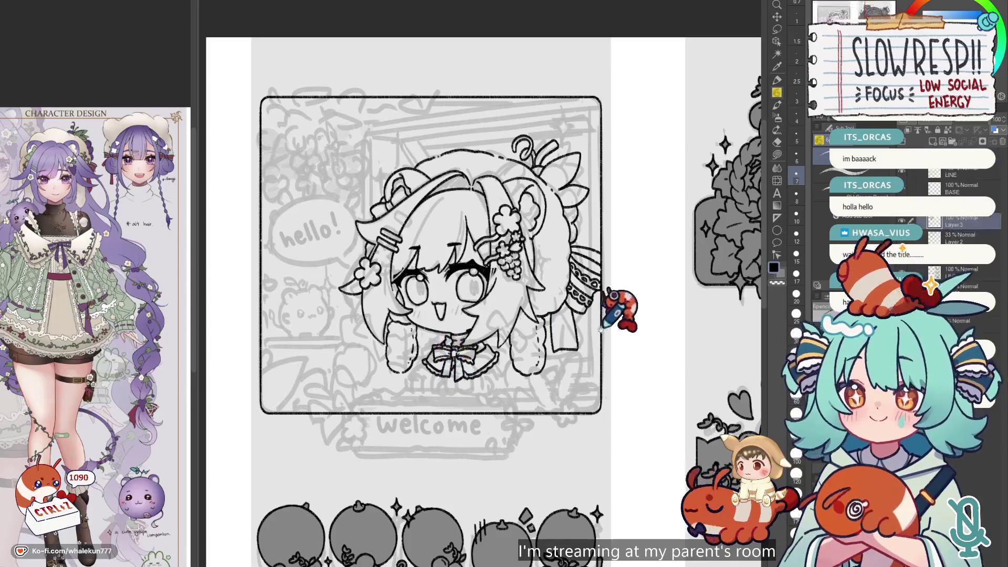
scroll(550, 151, "up", 2)
key("h")
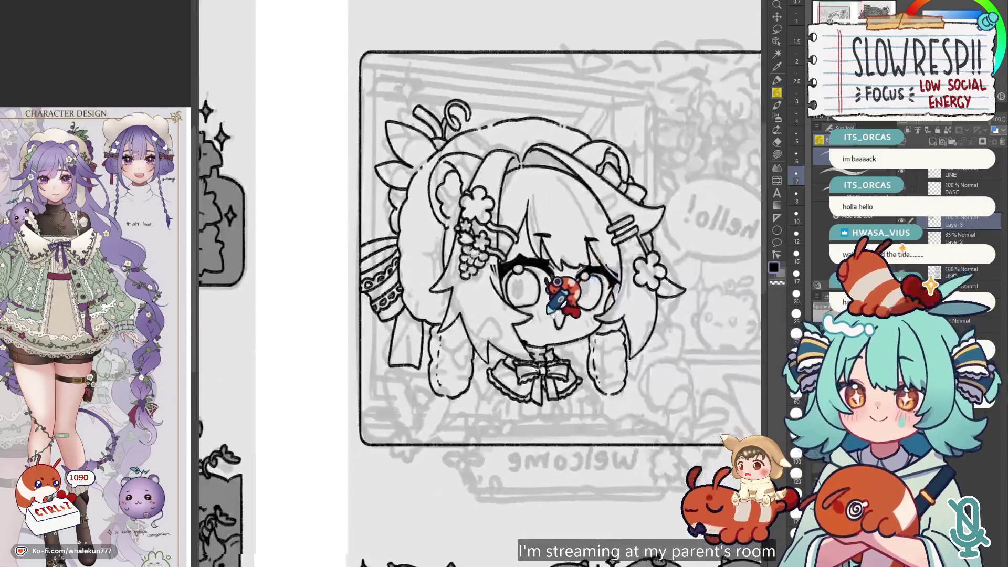
key("ctrl+z")
key("ctrl+z")
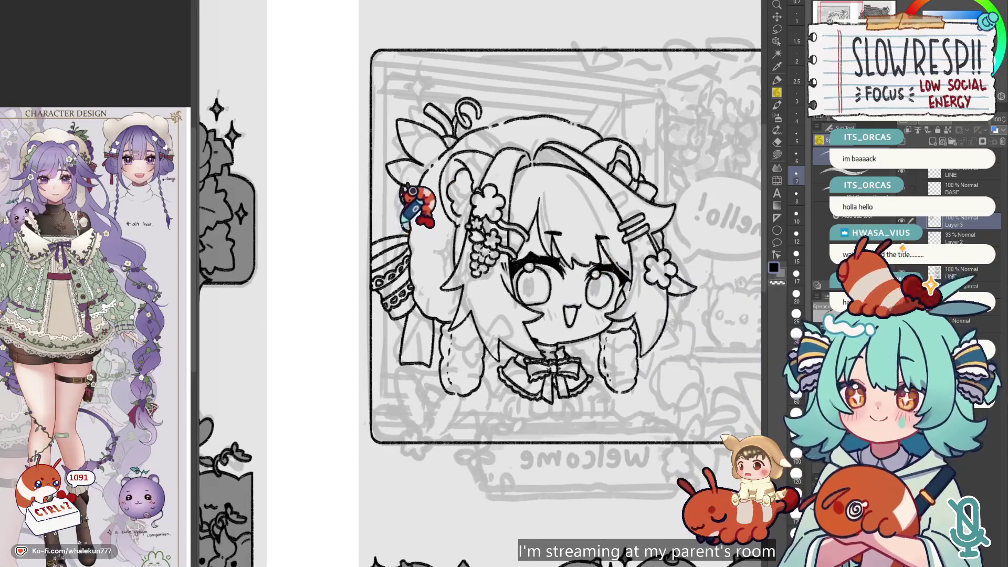
key("ctrl+z")
scroll(520, 210, "down", 3)
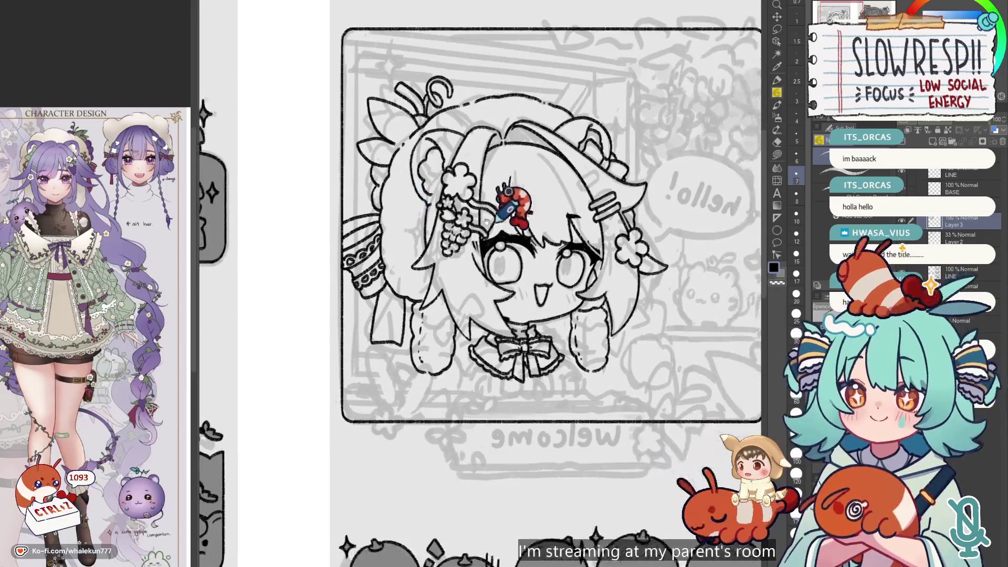
key("h")
scroll(548, 225, "up", 2)
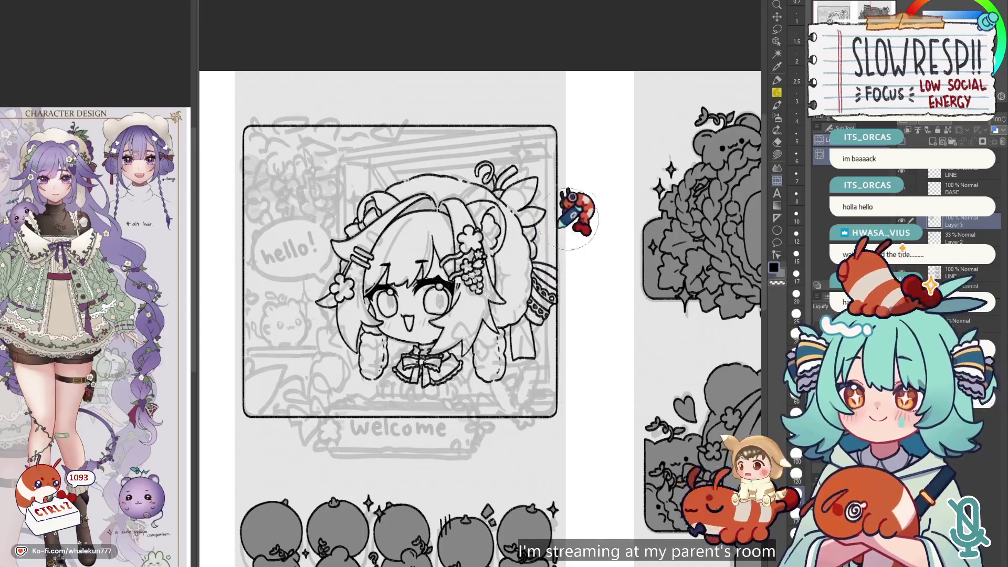
- Switch from liquify back to the pencil and undo the last few hair strokes
left_click(779, 99)
scroll(540, 135, "up", 2)
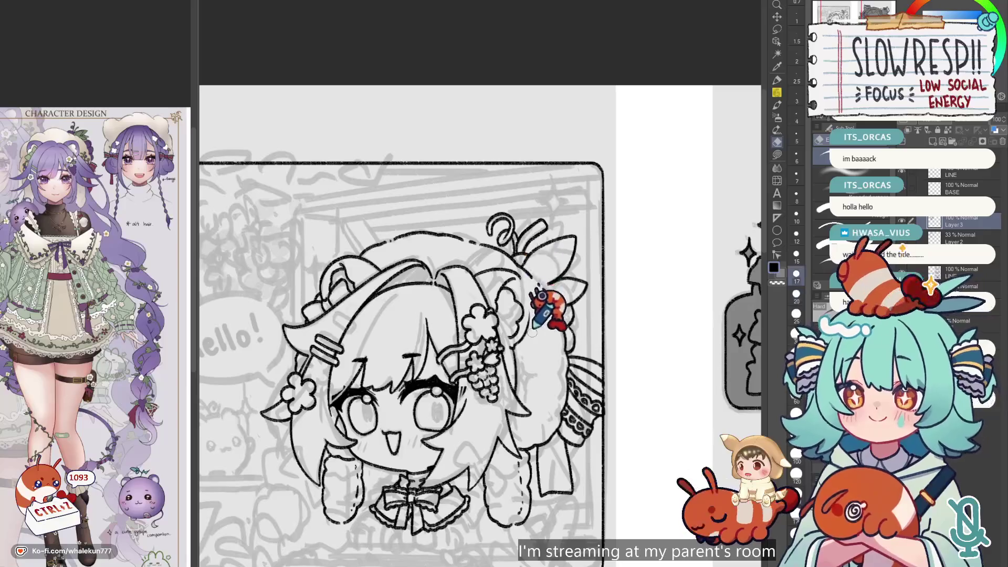
key("ctrl+z")
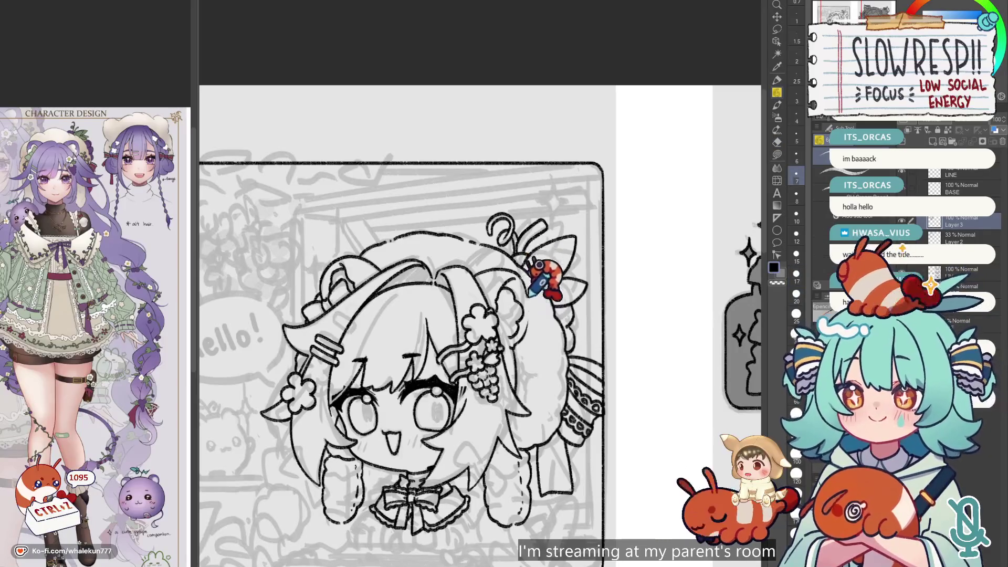
key("ctrl+z")
key("ctrl+z")
key("ctrl+z")
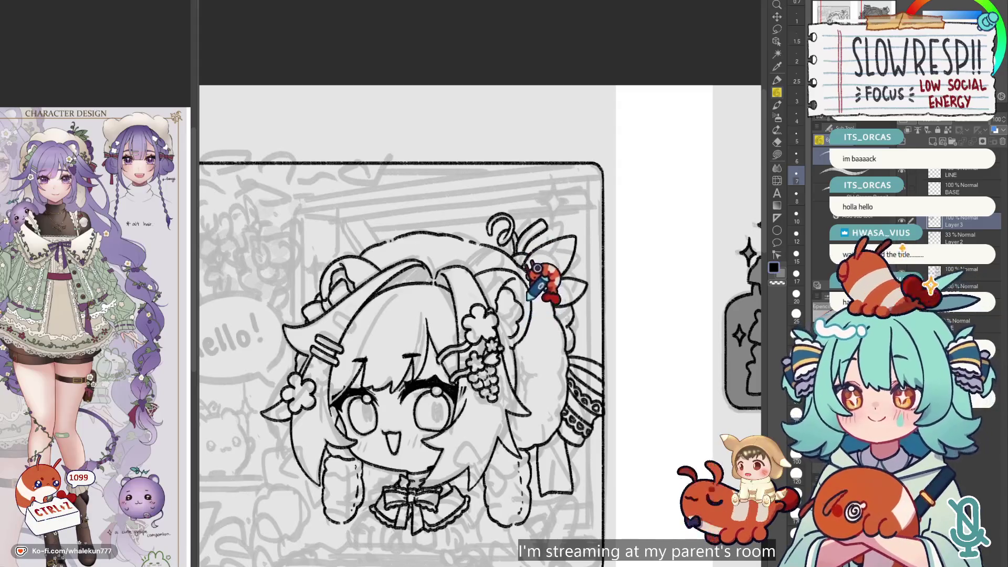
key("ctrl+z")
key("ctrl+z")
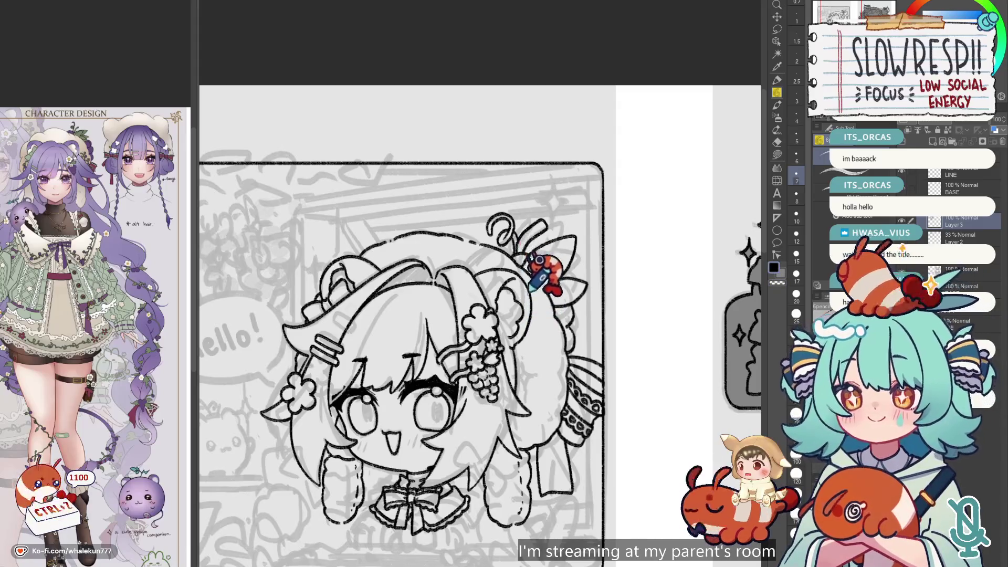
- Zoom out to the whole welcome panel, mirror-check it, and switch to the Eraser
key("ctrl+minus")
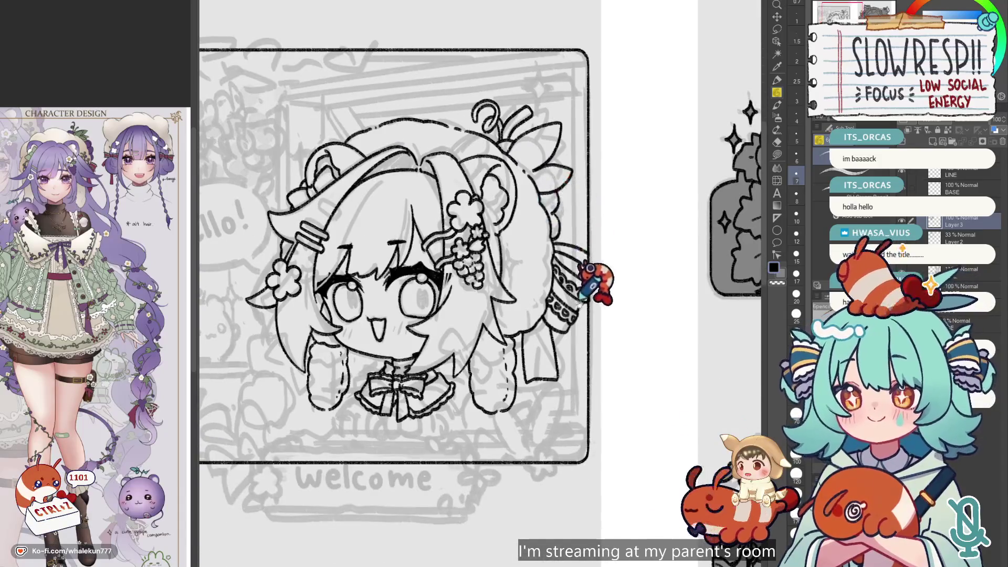
key("ctrl+minus")
key("h")
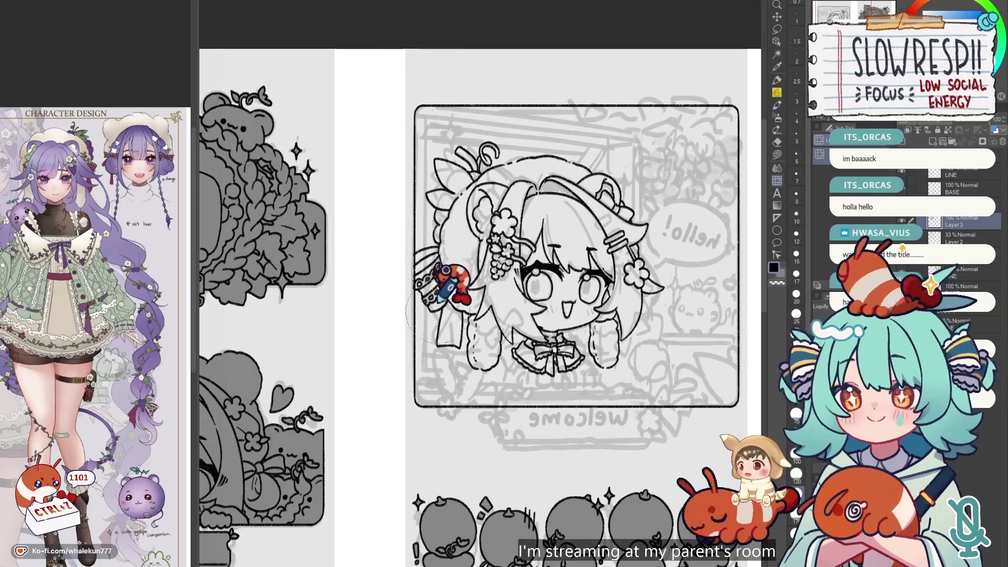
key("h")
key("e")
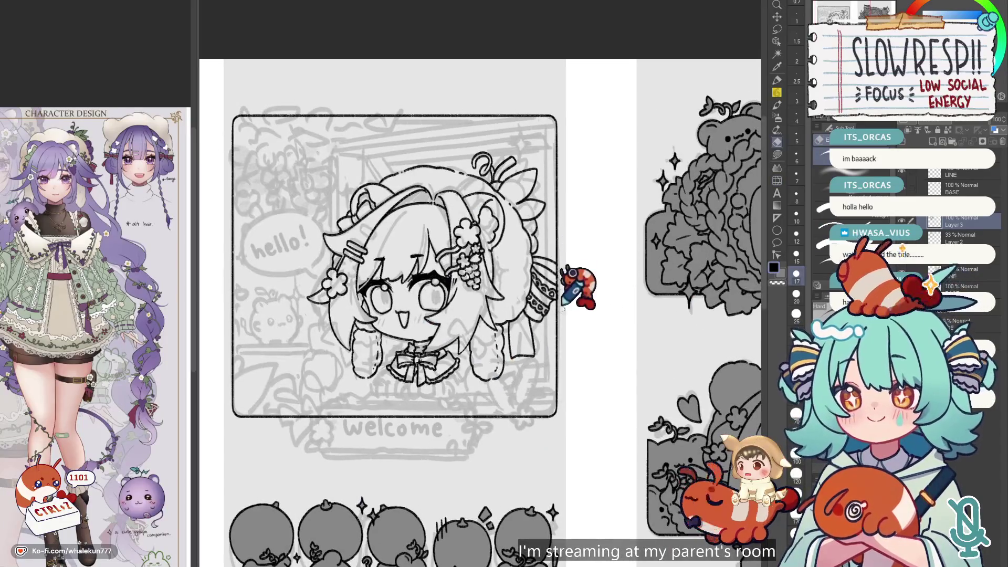
scroll(569, 295, "down", 3)
scroll(436, 302, "up", 2)
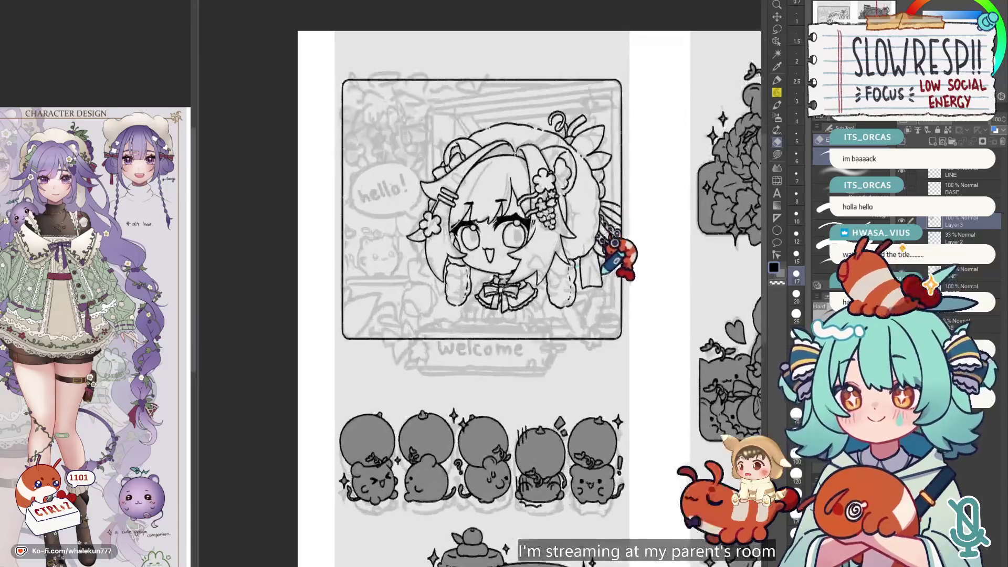
scroll(530, 259, "up", 1)
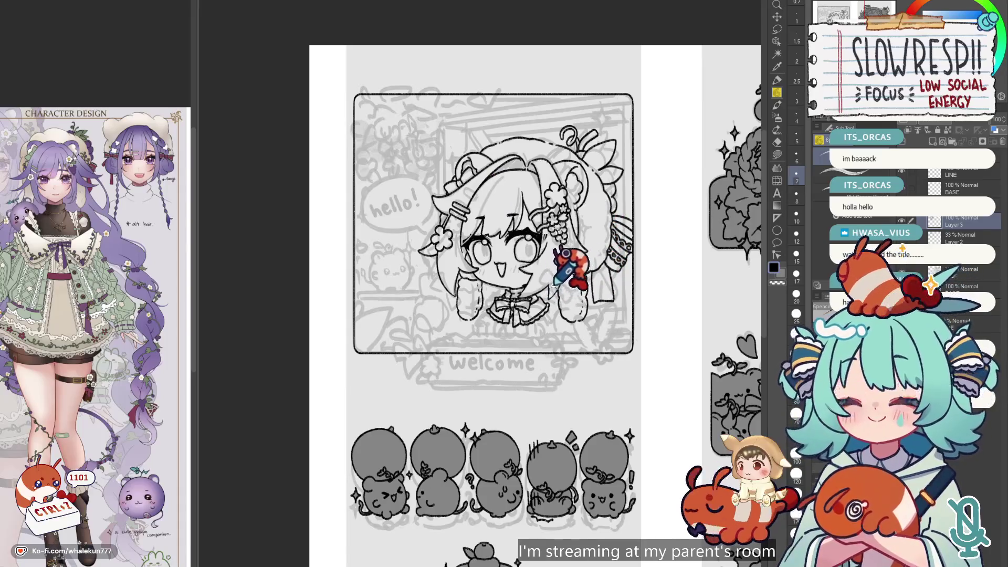
key("h")
key("h")
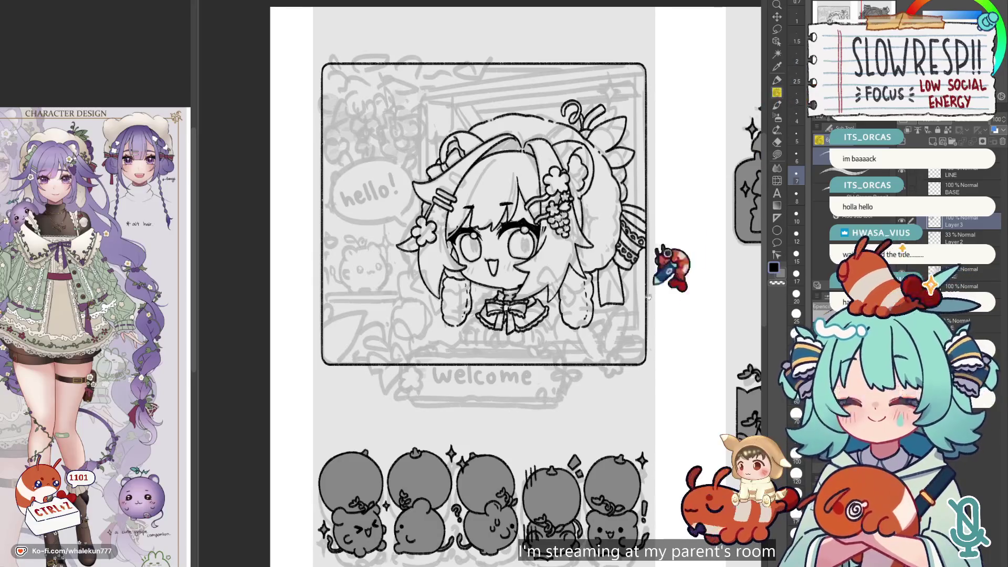
- Pan down the page and mirror the canvas back and forth to compare the clean chibi lines
key("h")
key("h")
left_click_drag(651, 287, 661, 333)
key("h")
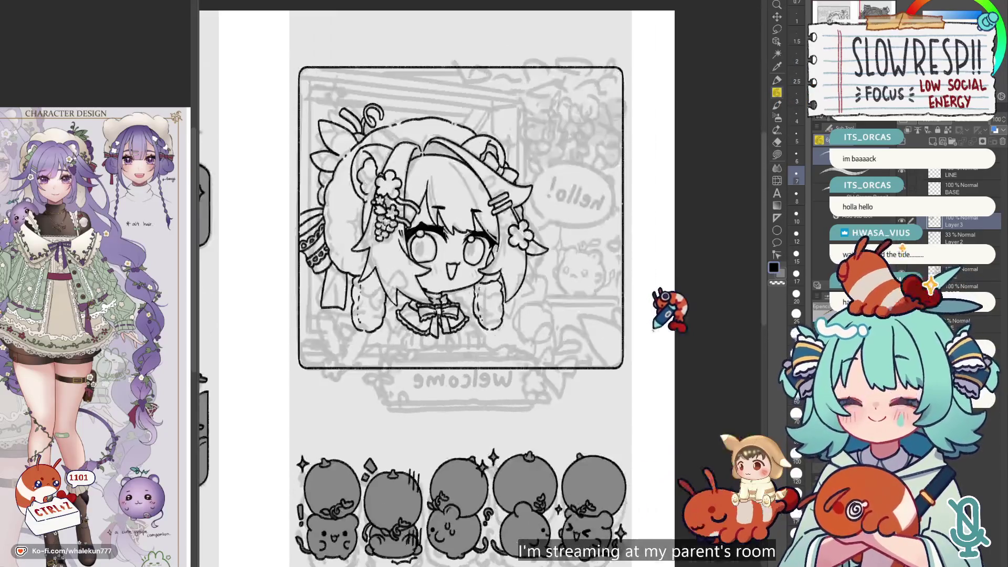
key("h")
scroll(637, 353, "down", 3)
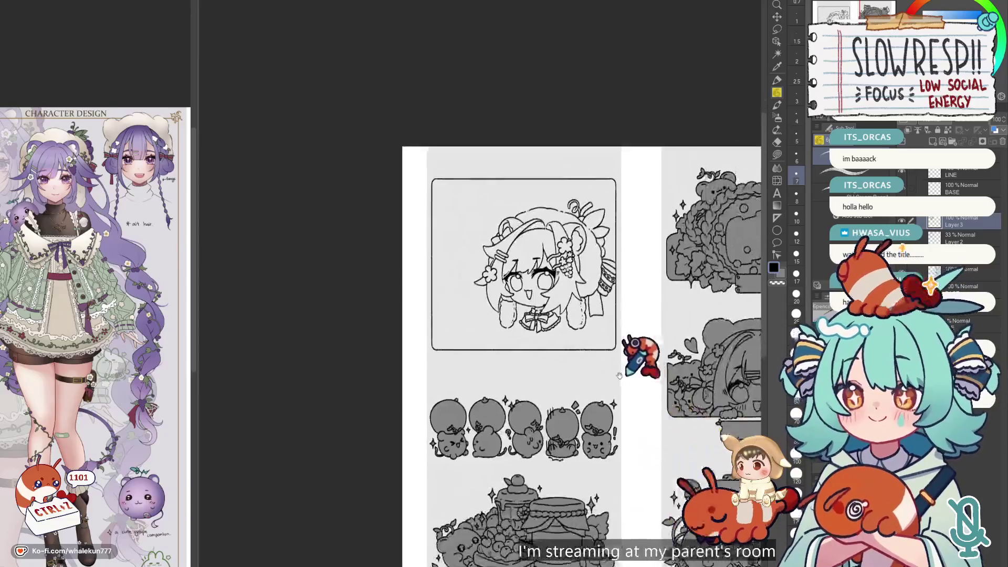
key("h")
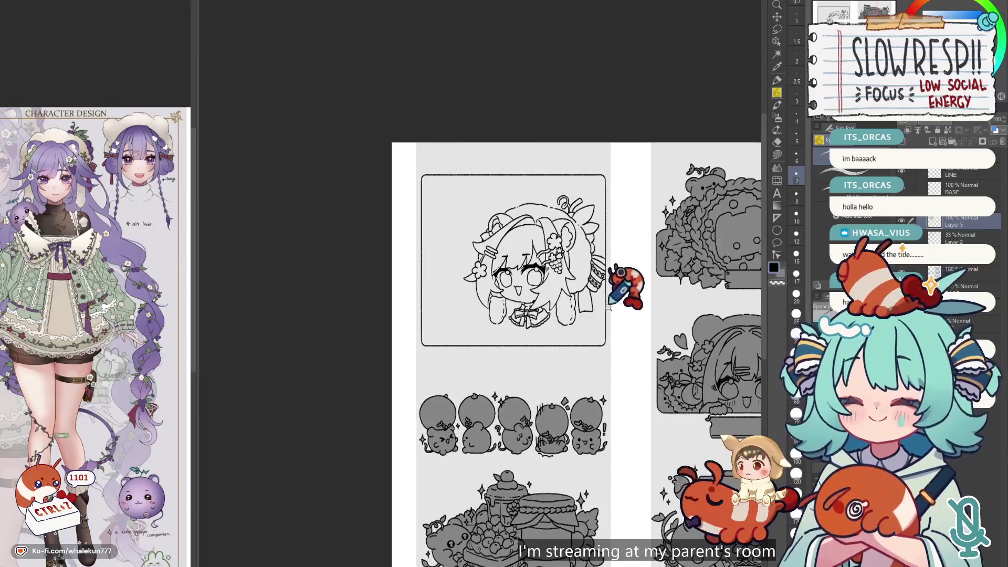
scroll(633, 339, "up", 2)
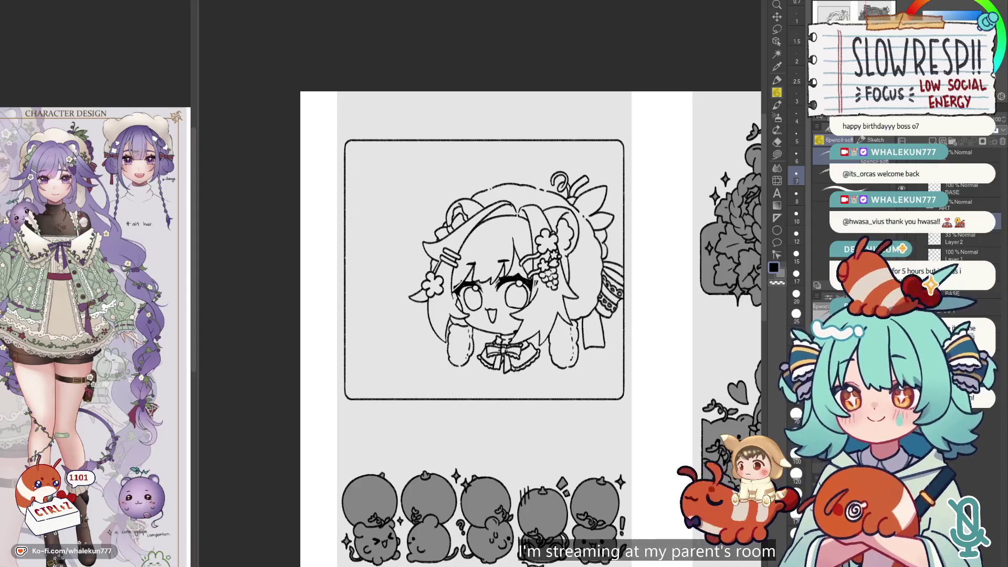
- Bring the framed portrait into view and set the window-frame layer to 100% opacity
scroll(630, 242, "down", 2)
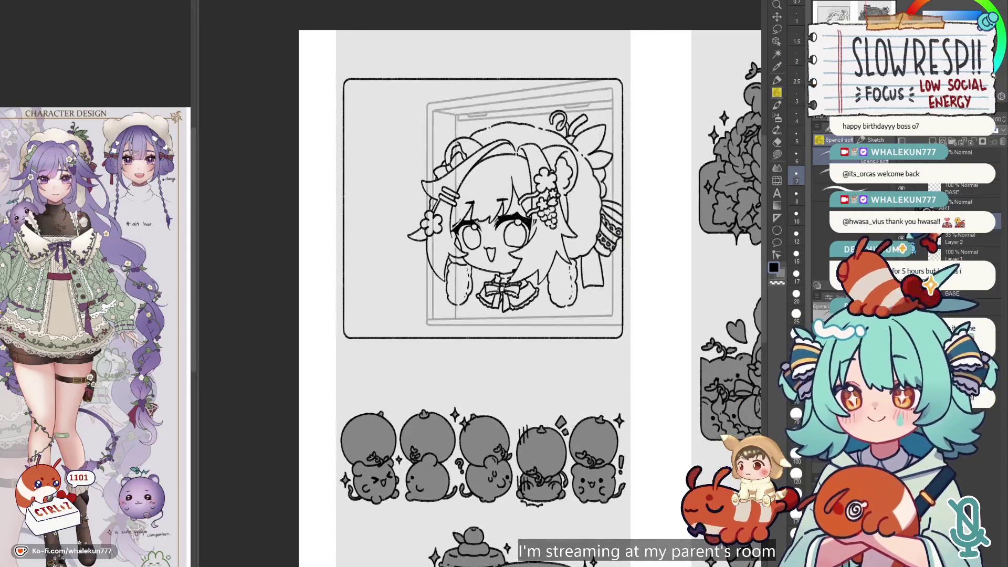
scroll(630, 341, "up", 2)
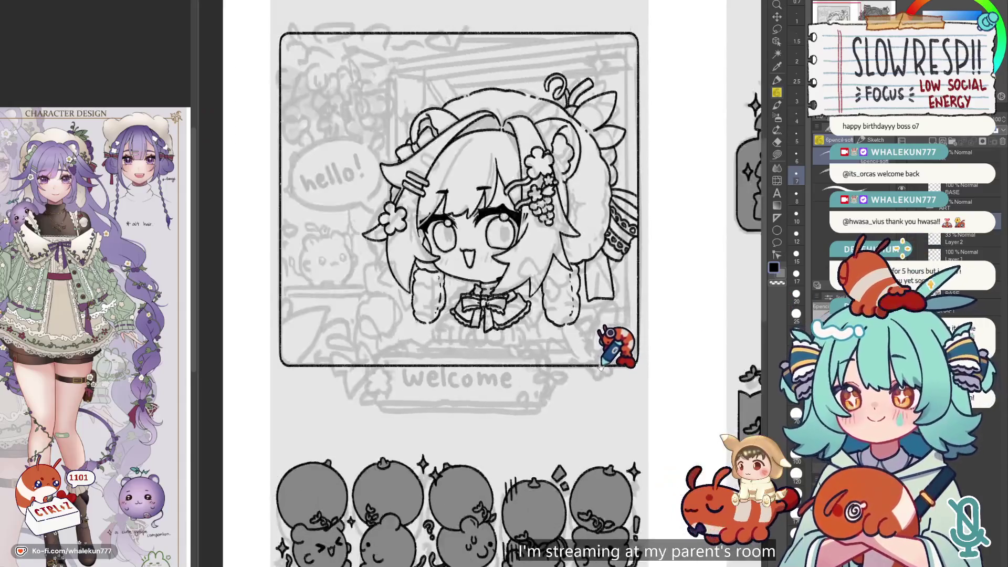
left_click_drag(601, 366, 594, 401)
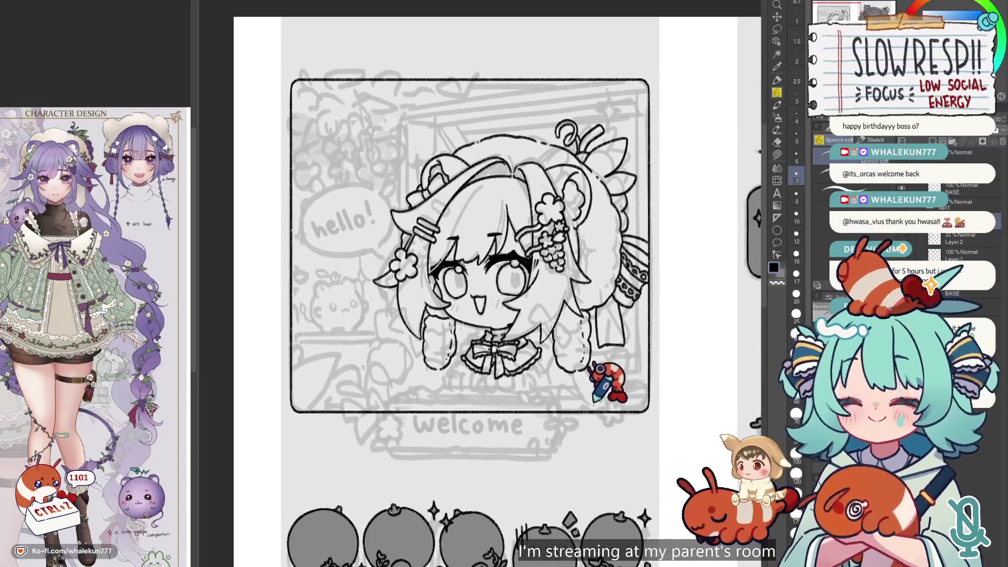
left_click(946, 239)
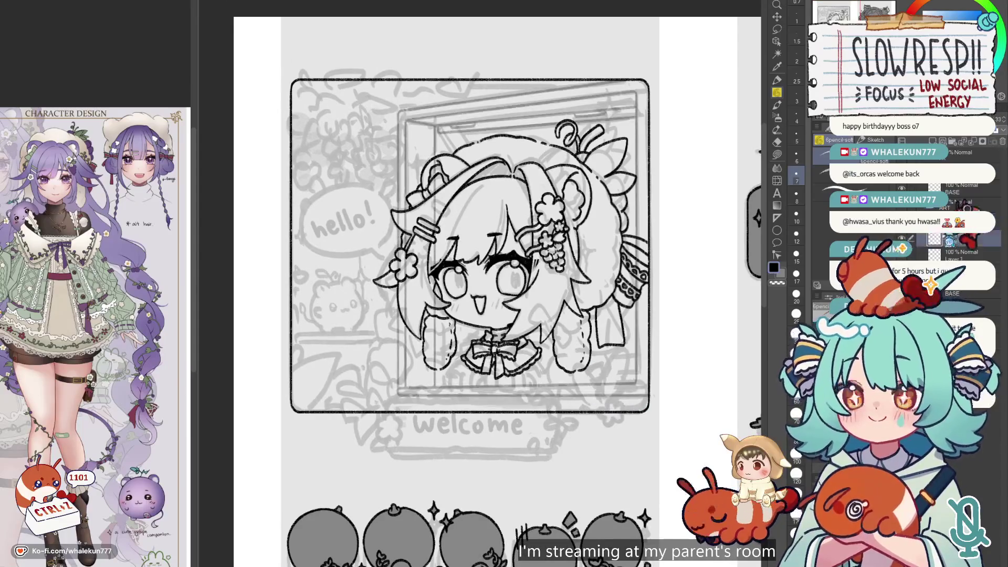
- Switch to the Eraser and mirror-check the window drawing up close
key("e")
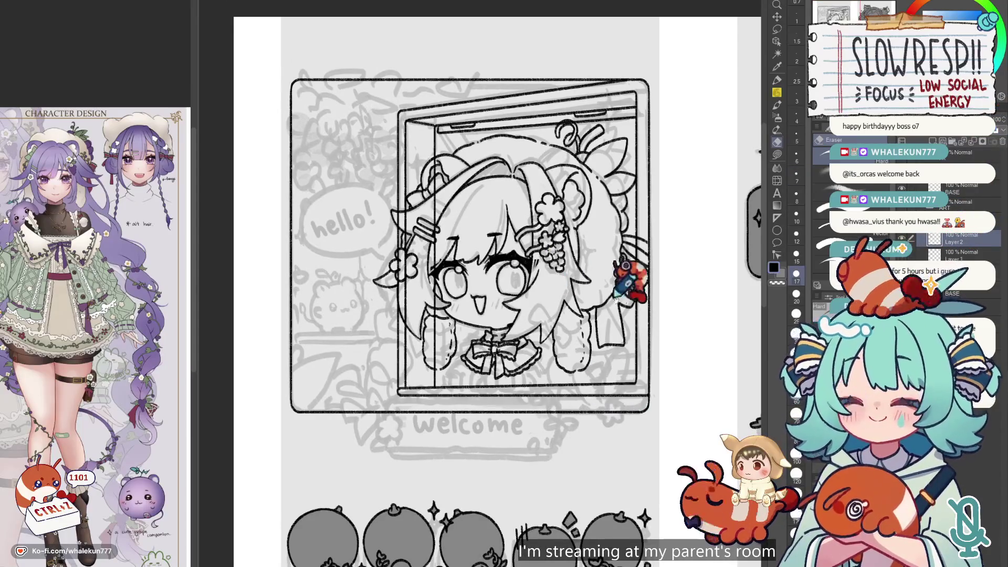
left_click_drag(633, 281, 644, 311)
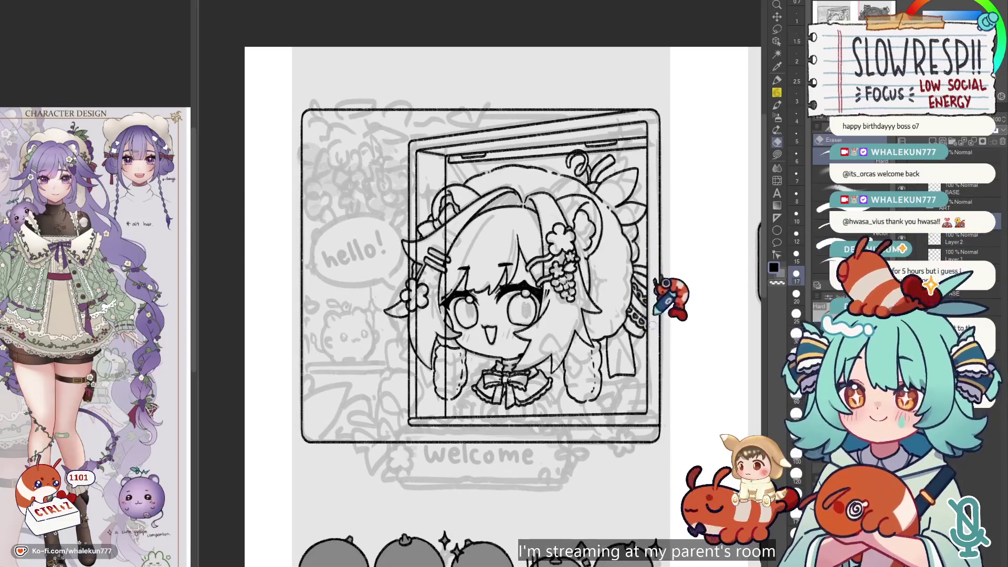
scroll(670, 253, "down", 3)
scroll(628, 331, "up", 3)
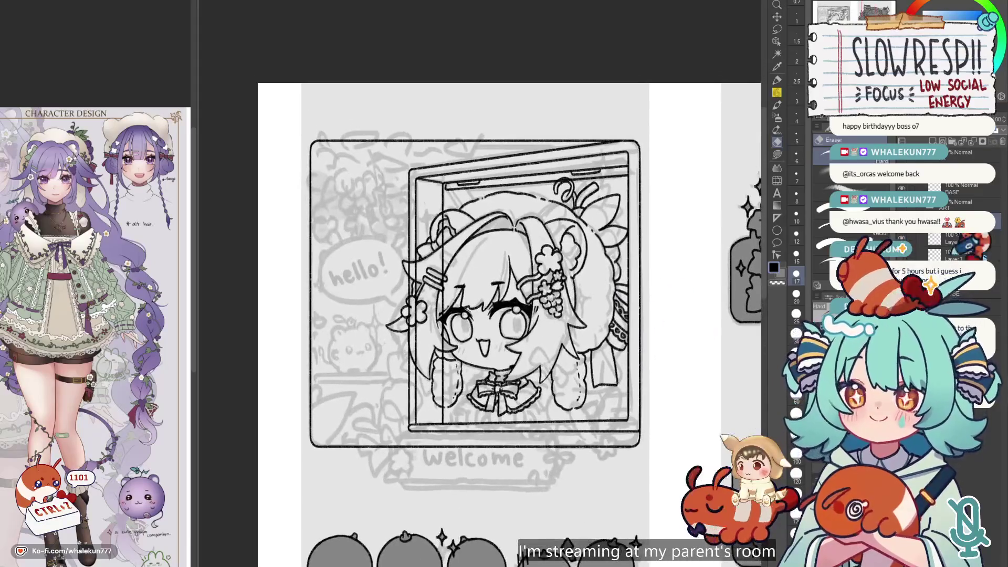
key("h")
key("h")
scroll(672, 273, "down", 1)
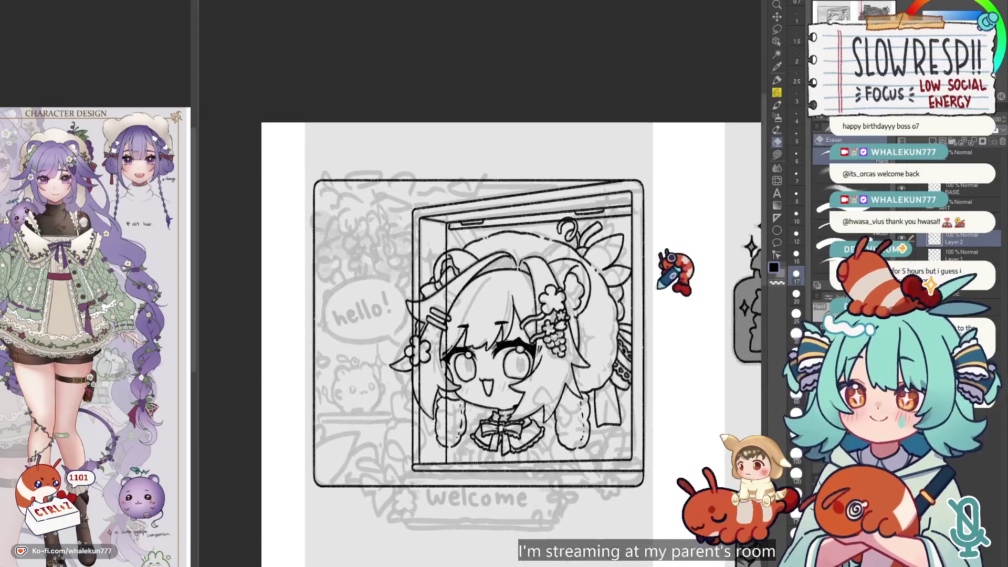
scroll(680, 277, "down", 2)
scroll(610, 236, "up", 5)
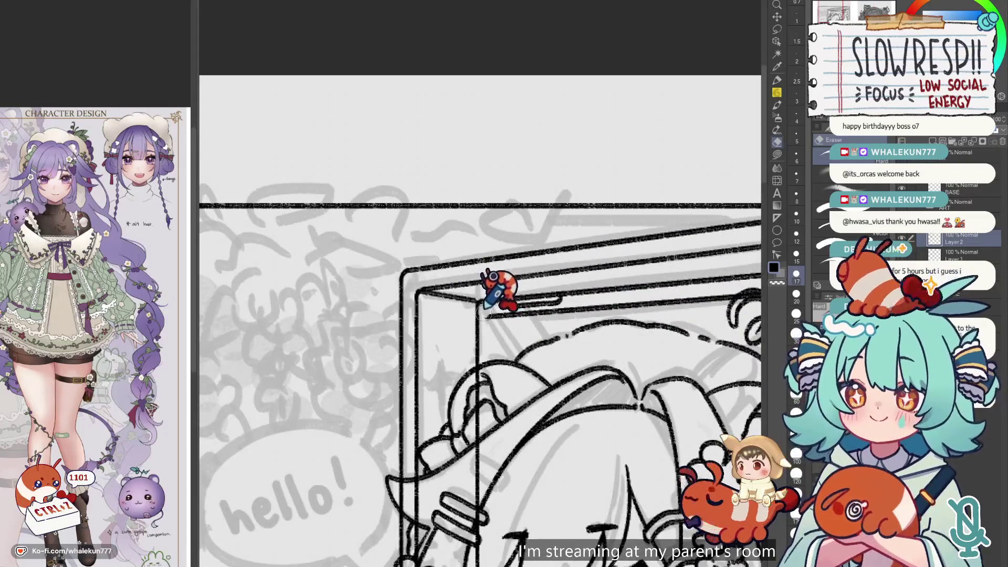
key("h")
- Erase the thick stray line under the window's top edge with the eraser at size 17
left_click(777, 105)
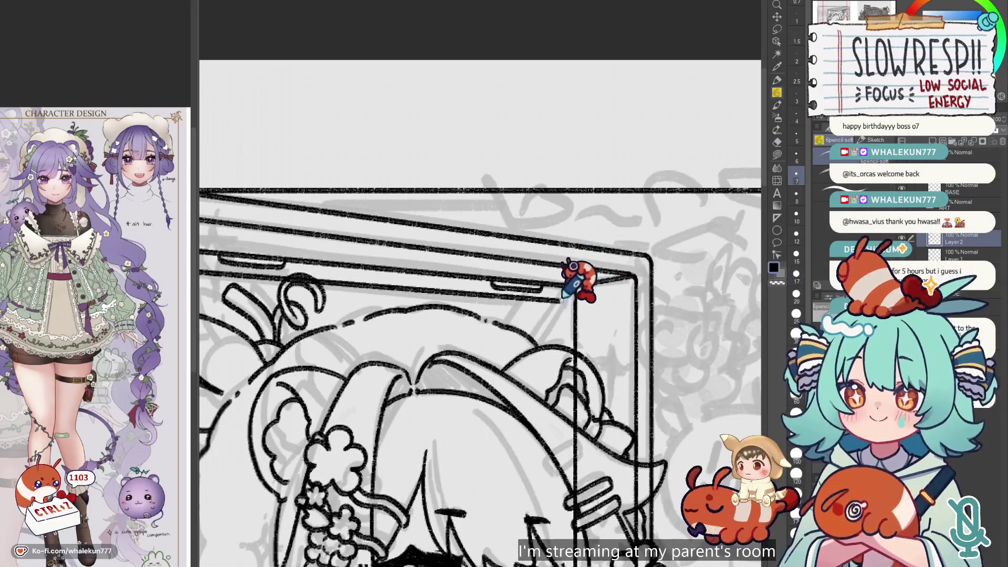
scroll(567, 296, "down", 5)
key("h")
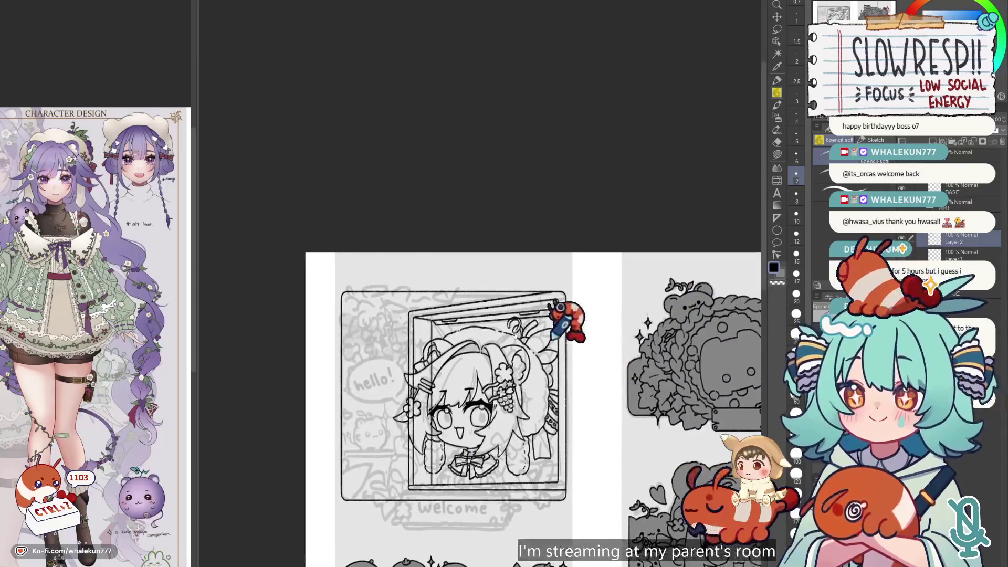
scroll(452, 273, "up", 5)
key("e")
scroll(443, 355, "down", 3)
scroll(420, 363, "up", 3)
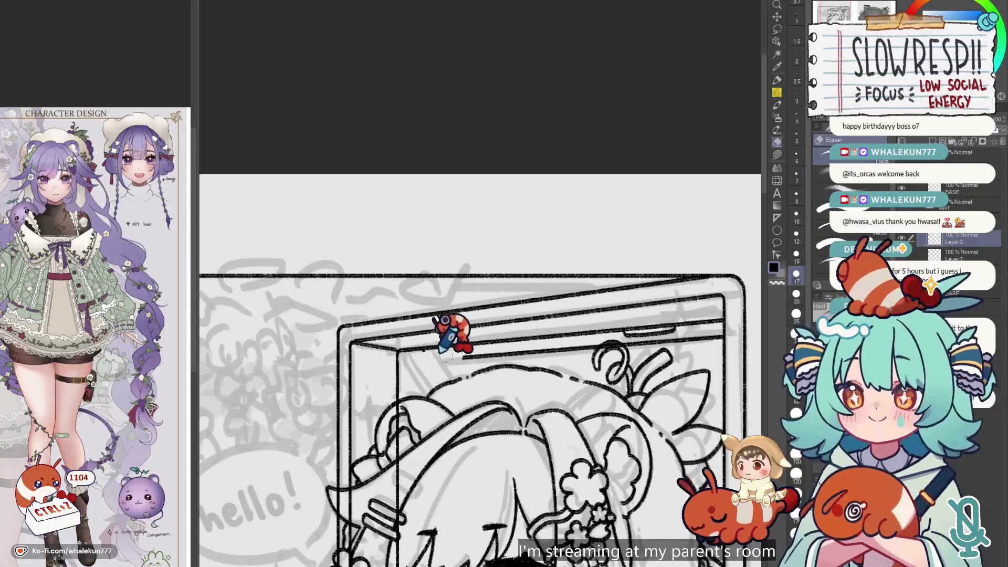
mouse_move(439, 351)
left_mouse_down()
mouse_move(636, 331)
mouse_move(532, 357)
mouse_move(402, 360)
mouse_move(413, 355)
left_mouse_up()
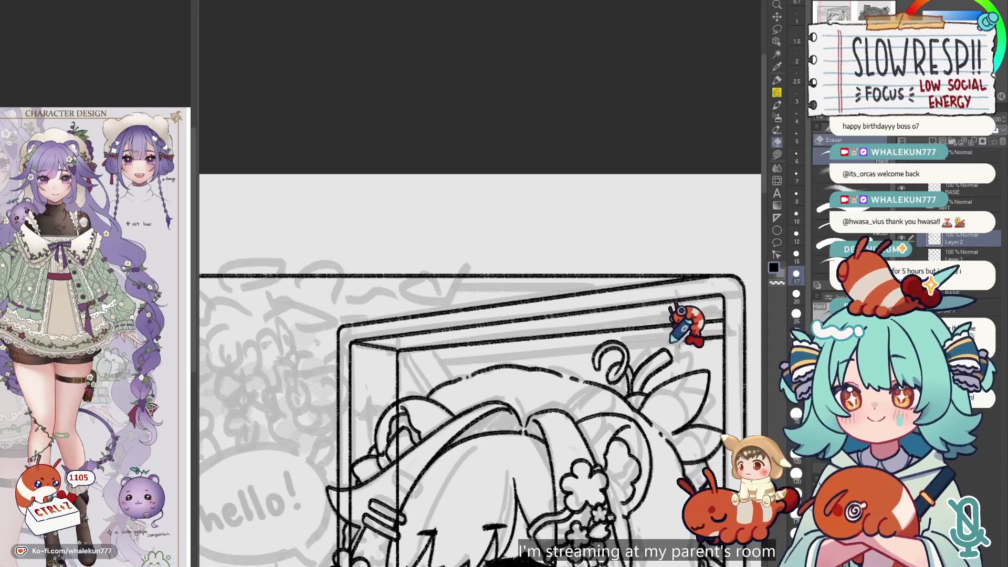
- Undo the last eraser stroke and redraw the frame's top edge with the soft pencil
key("ctrl+z")
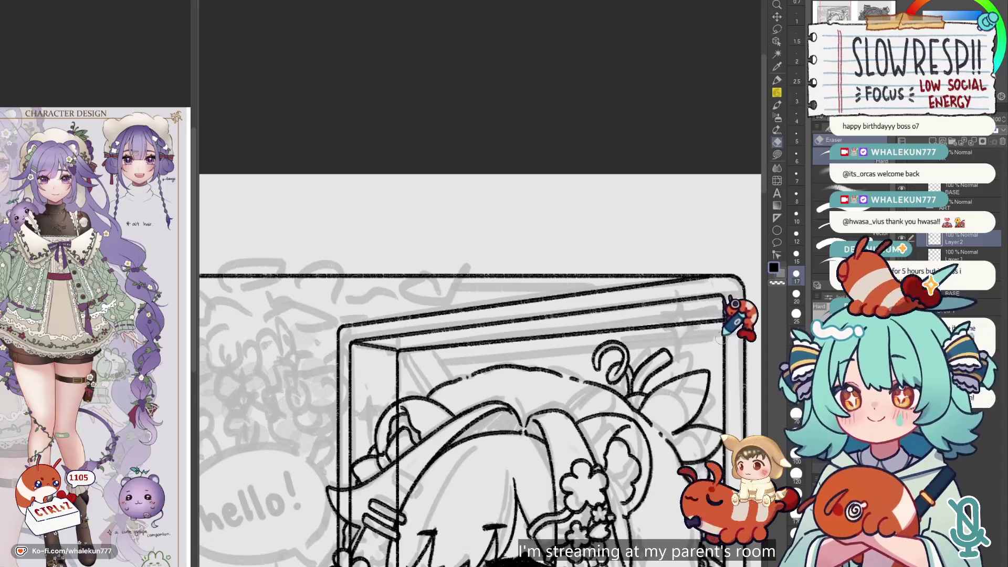
key("h")
key("h")
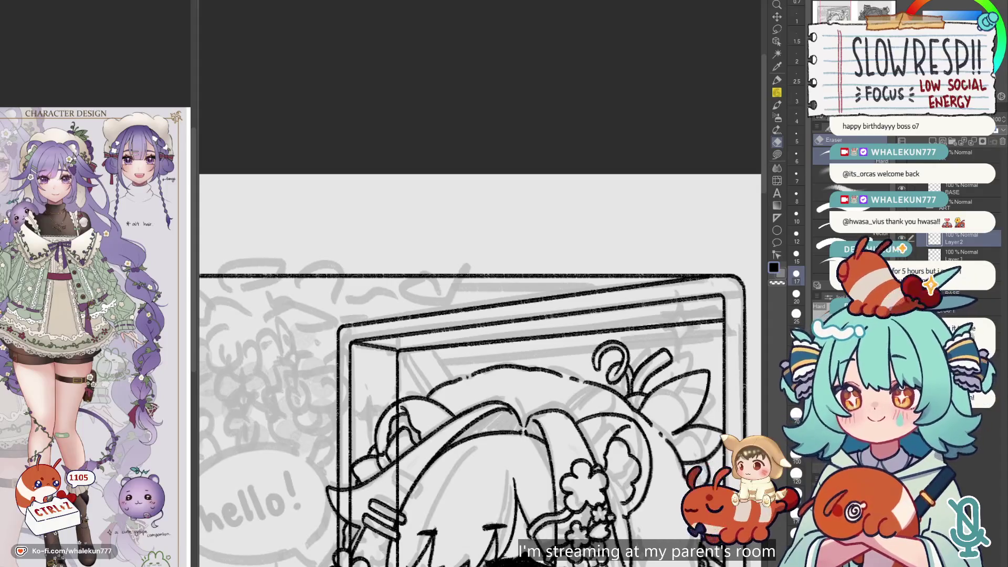
key("p")
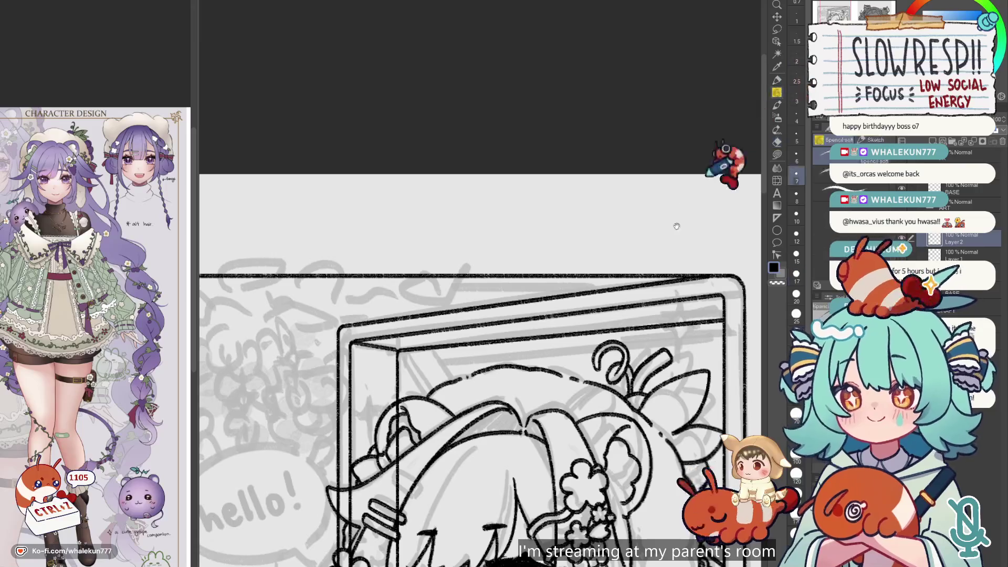
scroll(639, 401, "down", 5)
scroll(551, 236, "up", 6)
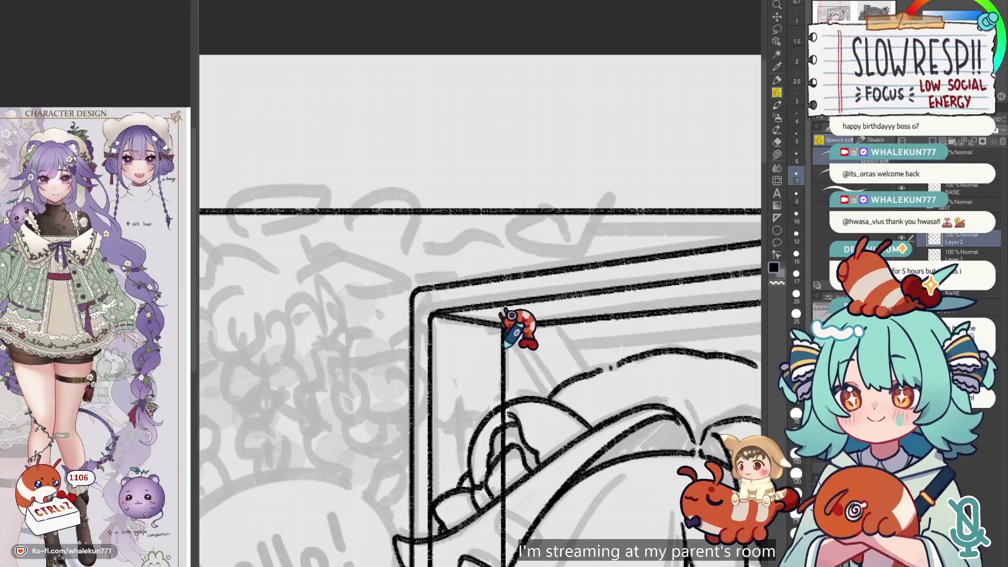
key("ctrl+z")
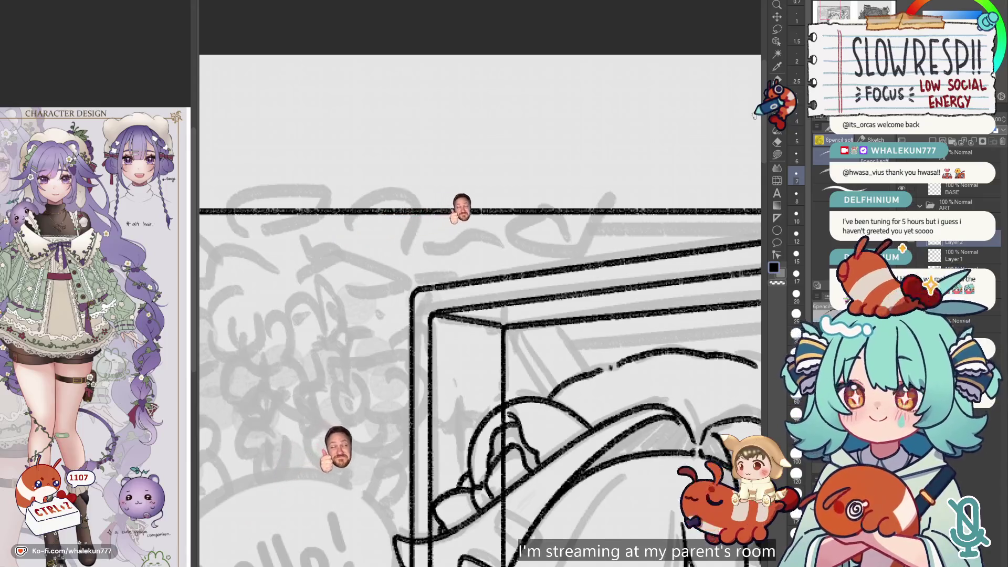
- Switch back to the Eraser and clean up the window frame's upper corners
scroll(594, 402, "down", 1)
scroll(595, 405, "down", 5)
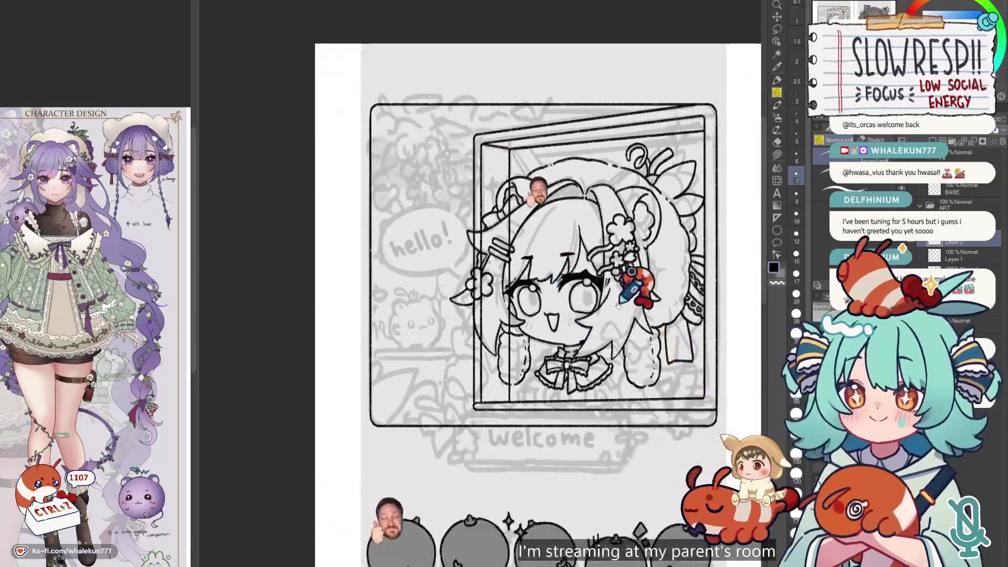
key("e")
scroll(489, 283, "up", 2)
scroll(499, 248, "up", 3)
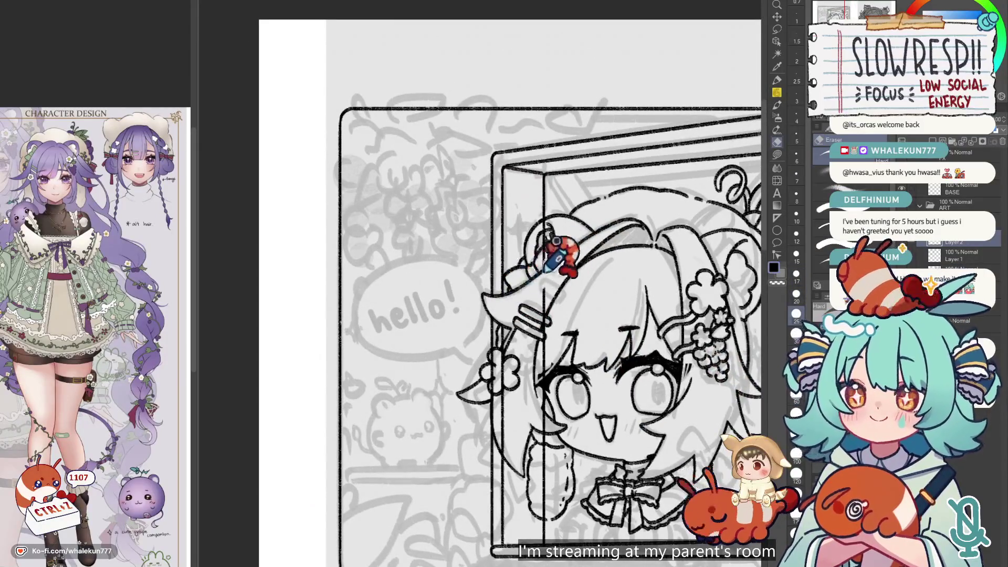
scroll(552, 245, "down", 3)
scroll(546, 263, "up", 2)
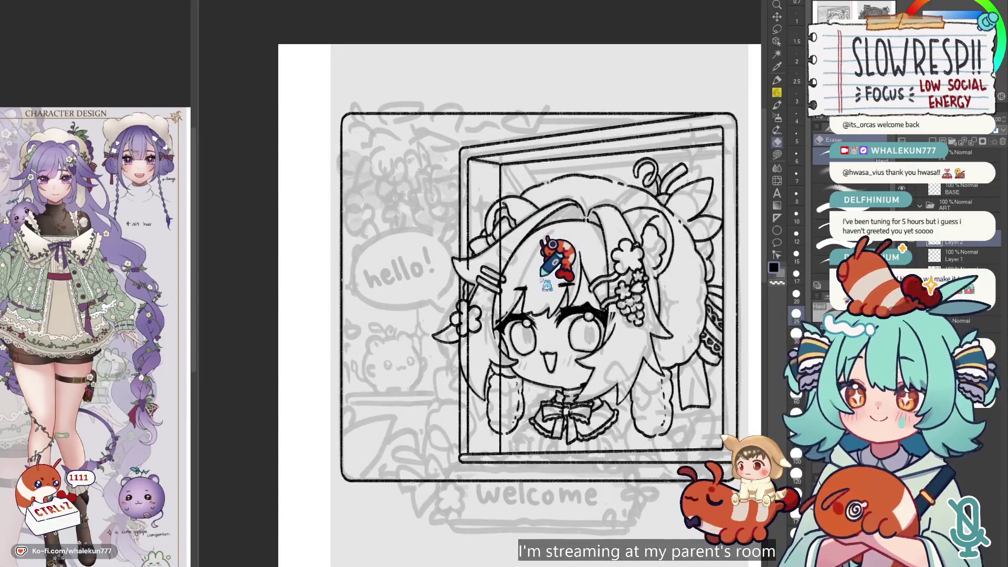
scroll(540, 279, "down", 2)
- Toggle the character line art layer on and off to compare it against the sketch
key("h")
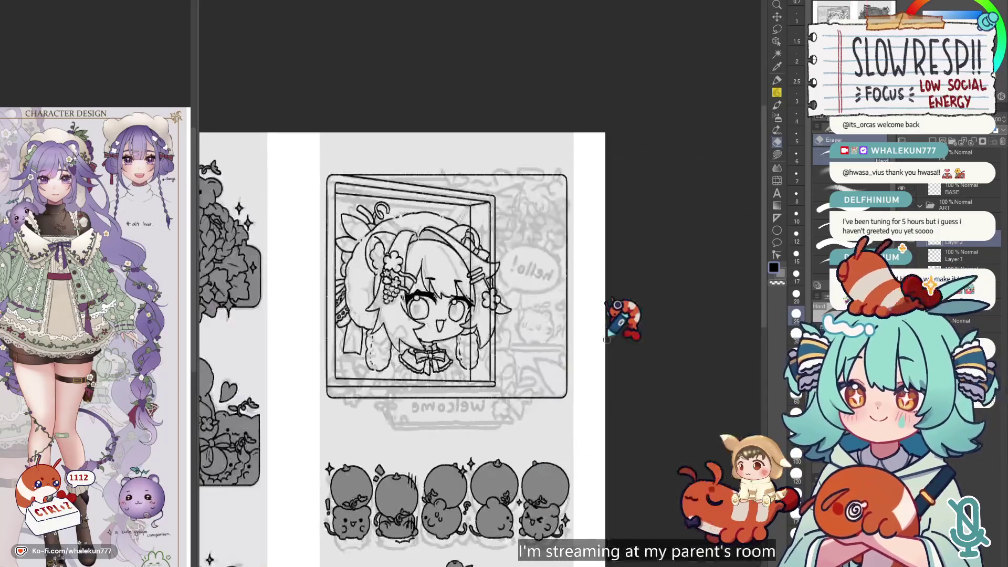
key("h")
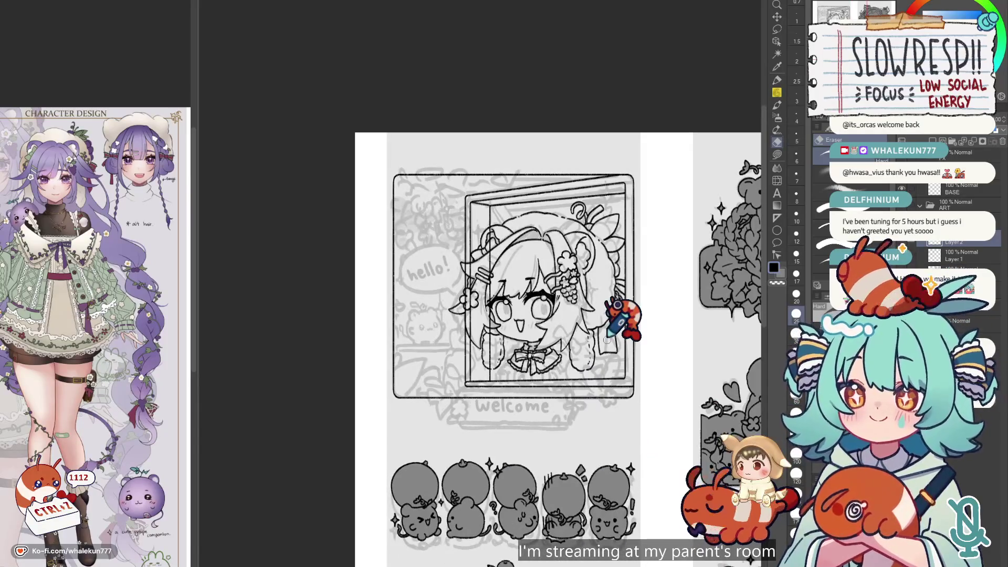
left_click(929, 199)
left_click(931, 200)
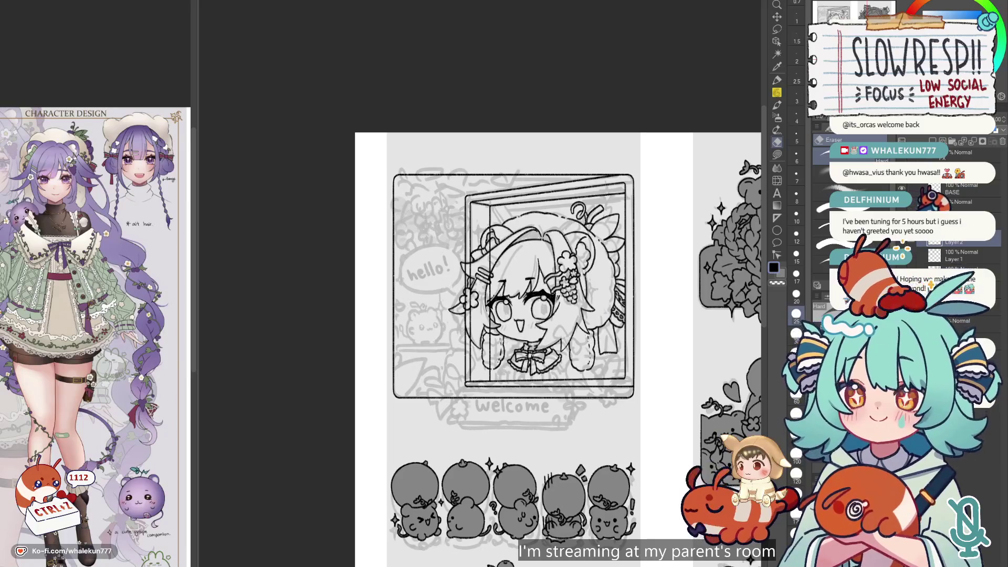
left_click(931, 199)
left_click(927, 194)
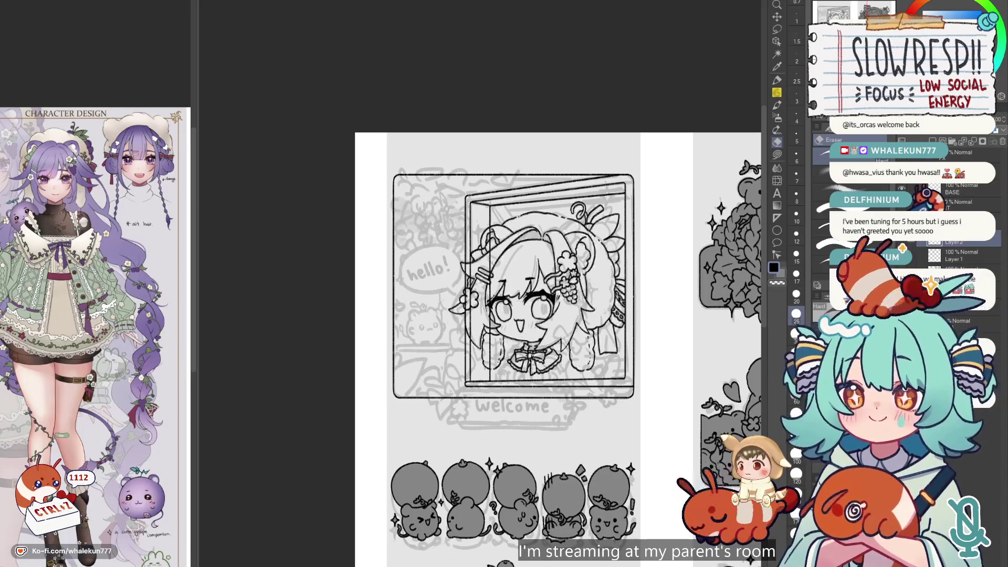
left_click(926, 194)
left_click(926, 195)
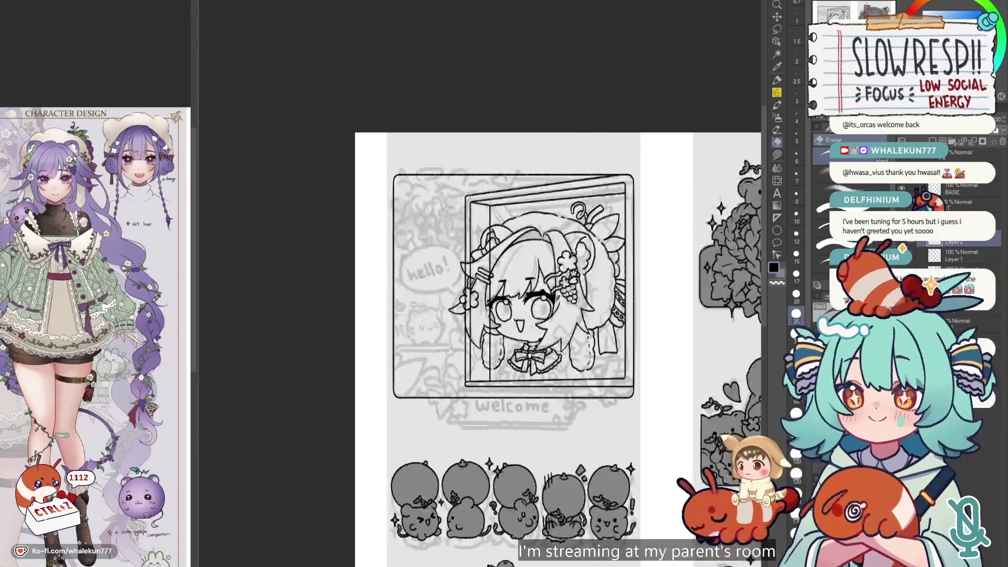
- Fit the whole two-column page in view and hide the rough sketch layer
key("ctrl+0")
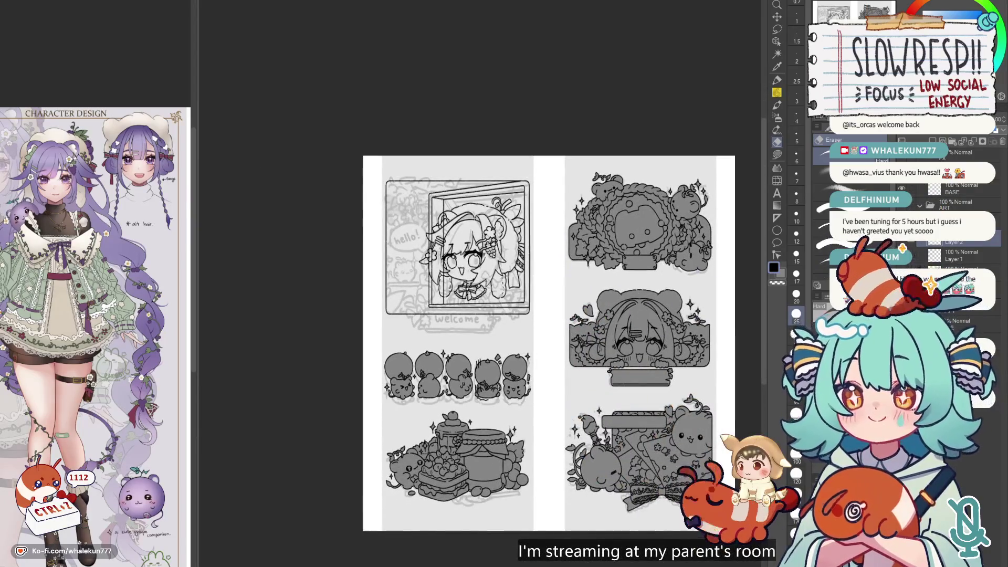
left_click(927, 195)
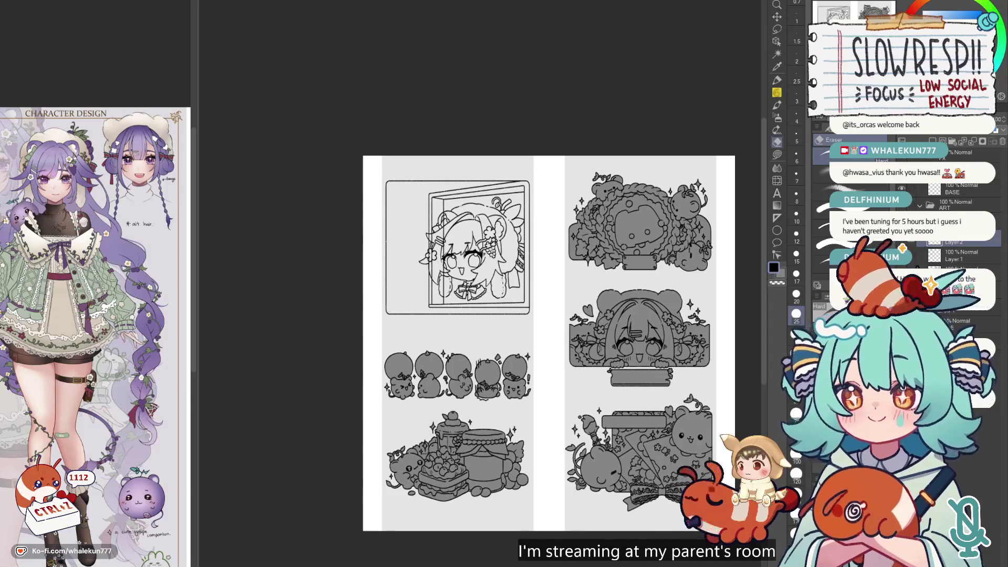
scroll(636, 367, "up", 2)
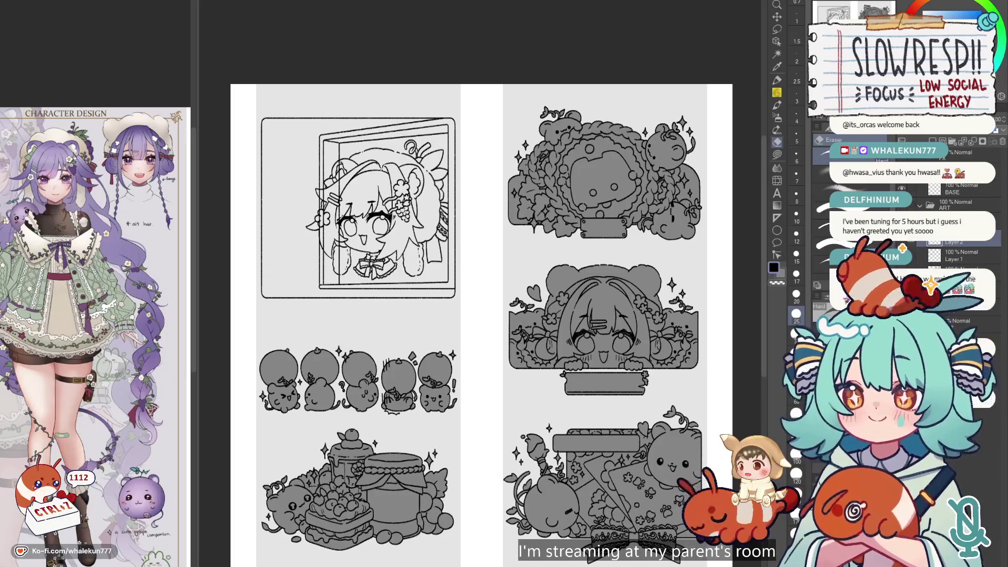
- Zoom in on the window with the soft pencil and add a new raster layer above the line art
key("p")
mouse_move(539, 385)
left_mouse_down()
mouse_move(619, 365)
mouse_move(575, 368)
left_mouse_up()
key("ctrl+plus")
key("ctrl+plus")
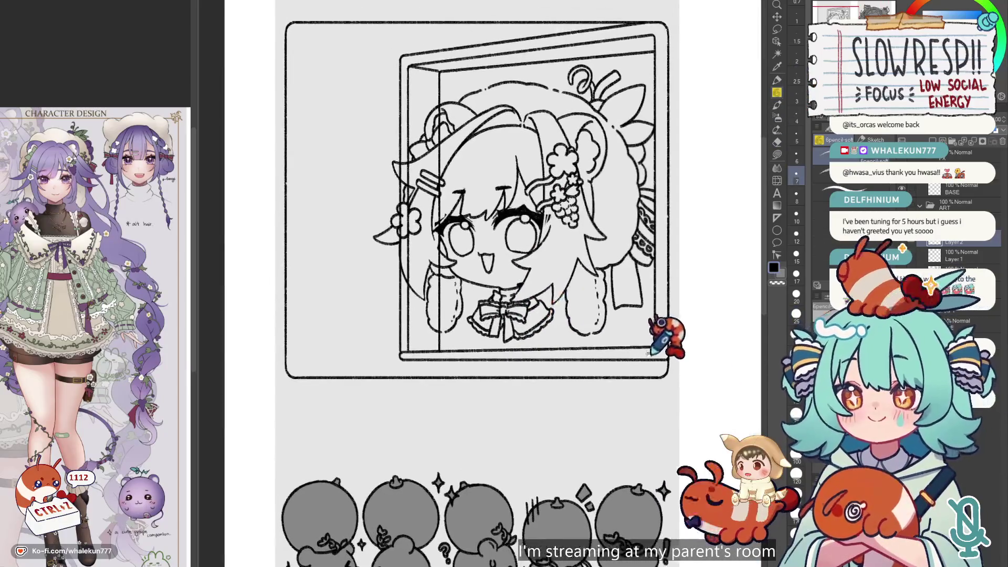
left_click(940, 140)
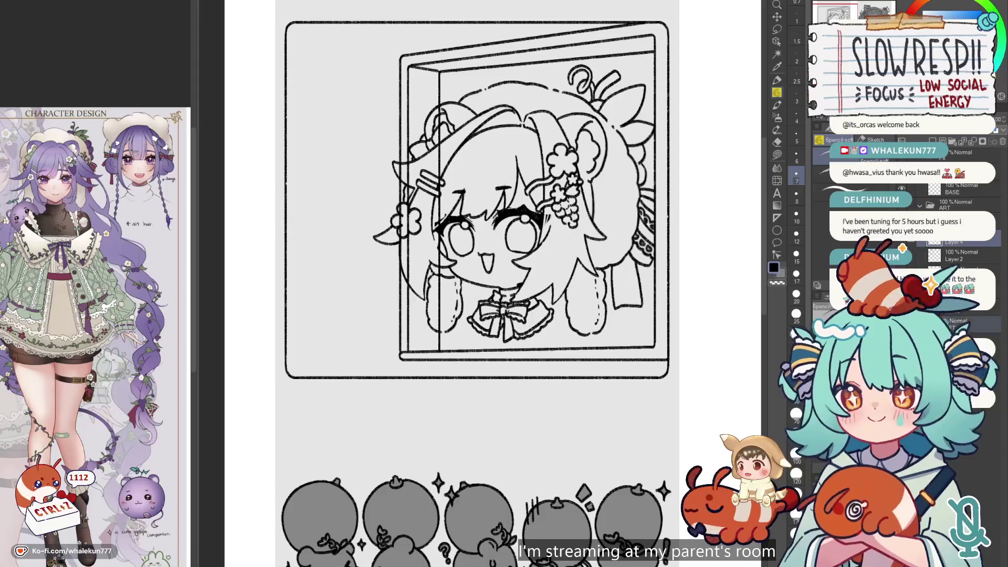
scroll(552, 344, "up", 2)
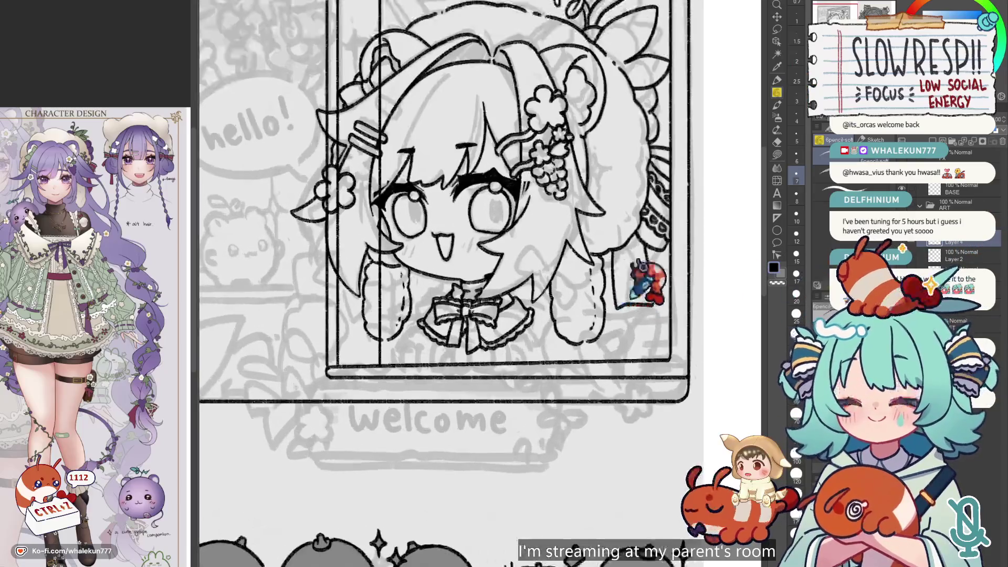
- Hide the inked line art and sketch the first finger strokes, undoing the ones that miss
scroll(553, 345, "up", 1)
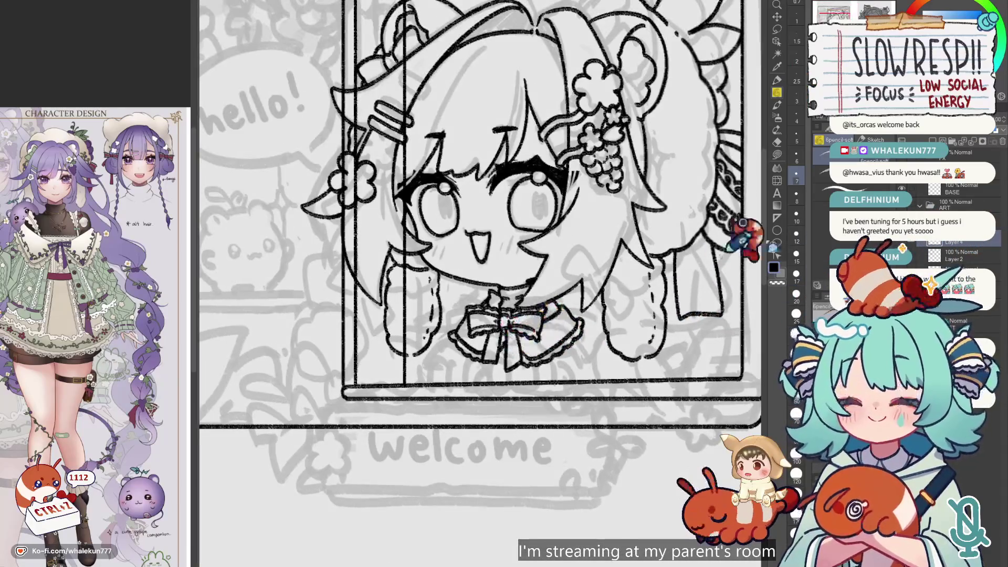
left_click(973, 199)
key("ctrl+z")
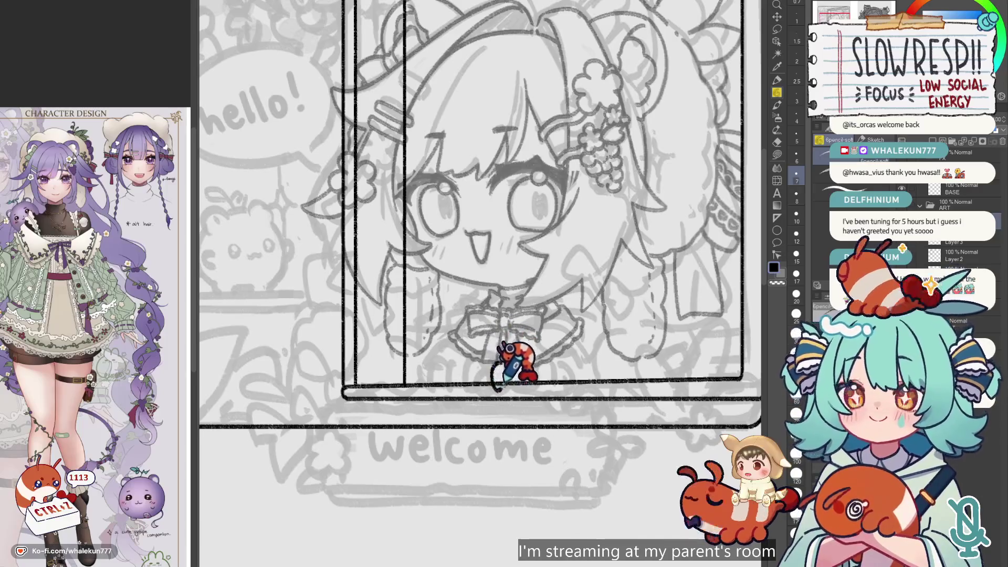
key("ctrl+z")
key("ctrl+z")
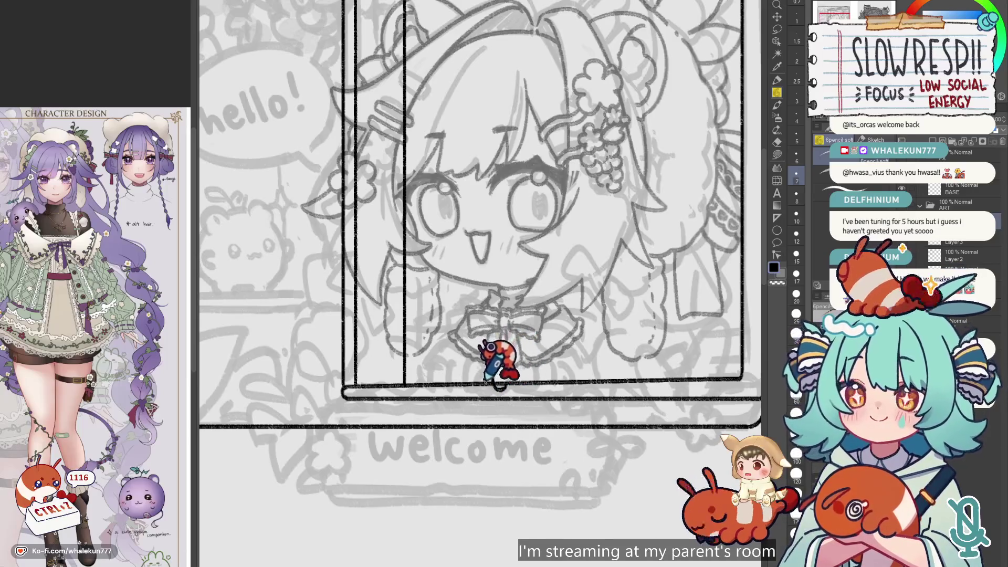
scroll(503, 340, "down", 4)
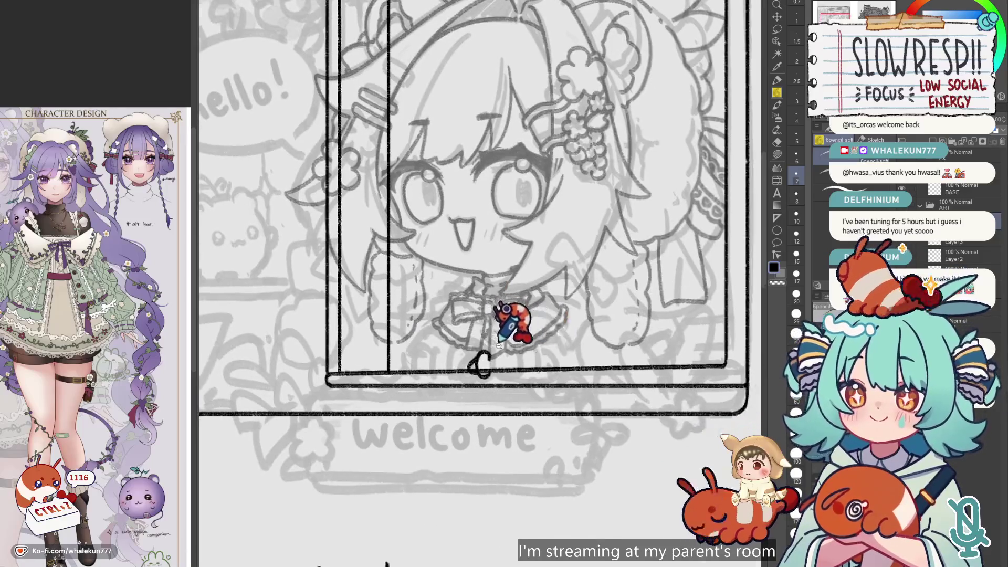
scroll(503, 341, "up", 3)
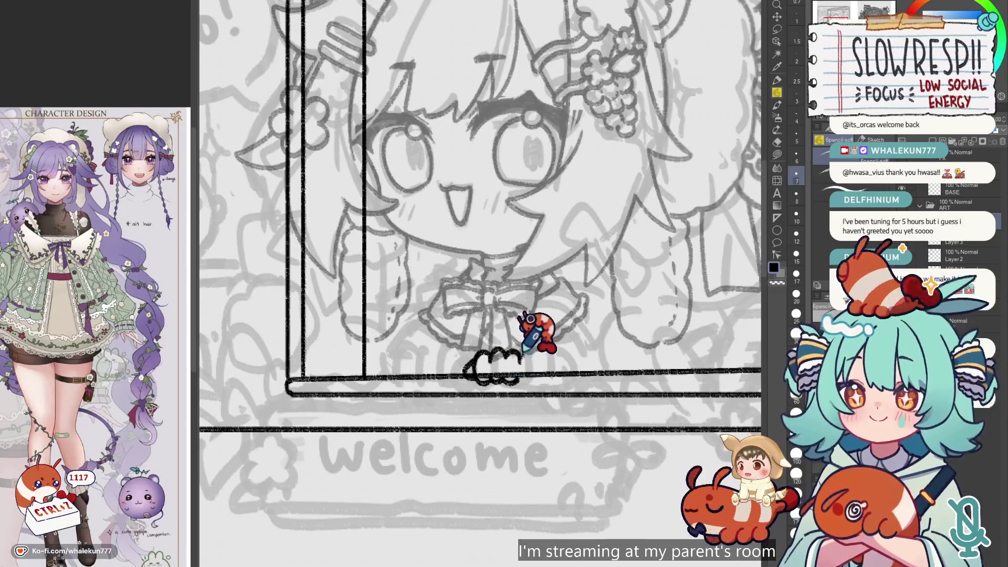
key("ctrl+z")
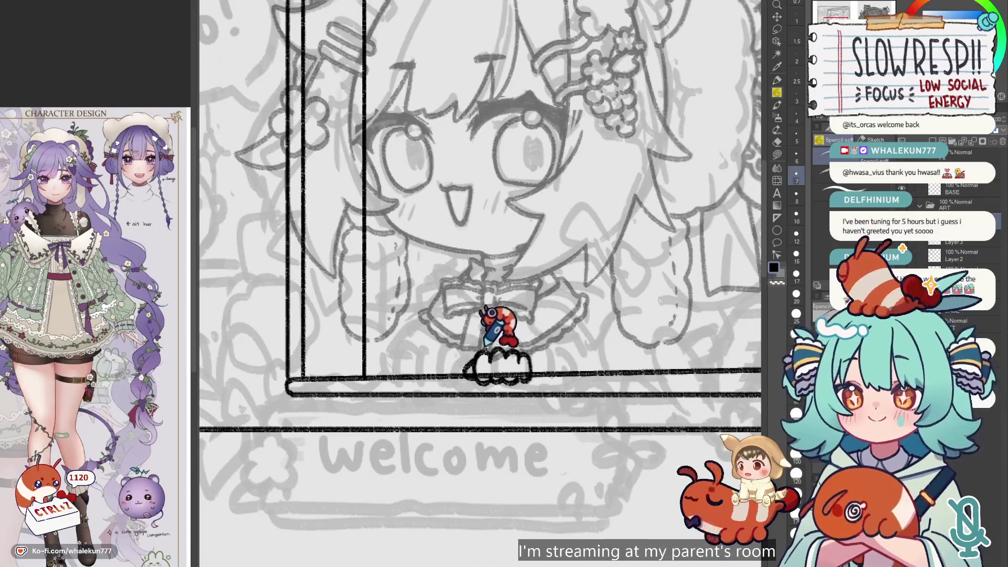
key("ctrl+z")
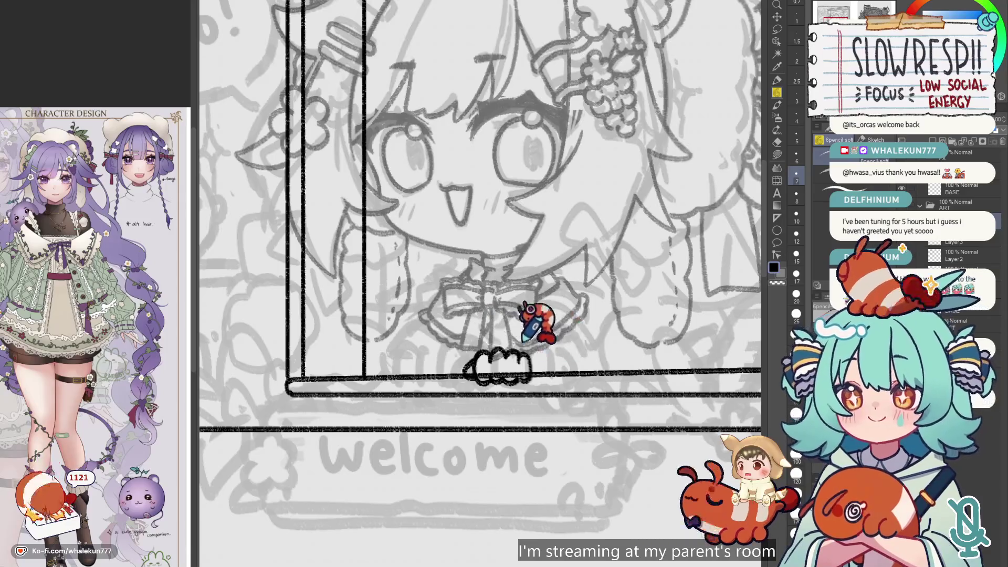
- Sketch the hand's curve and rounded finger bumps along the sill, checking it mirrored
left_click_drag(538, 332, 566, 358)
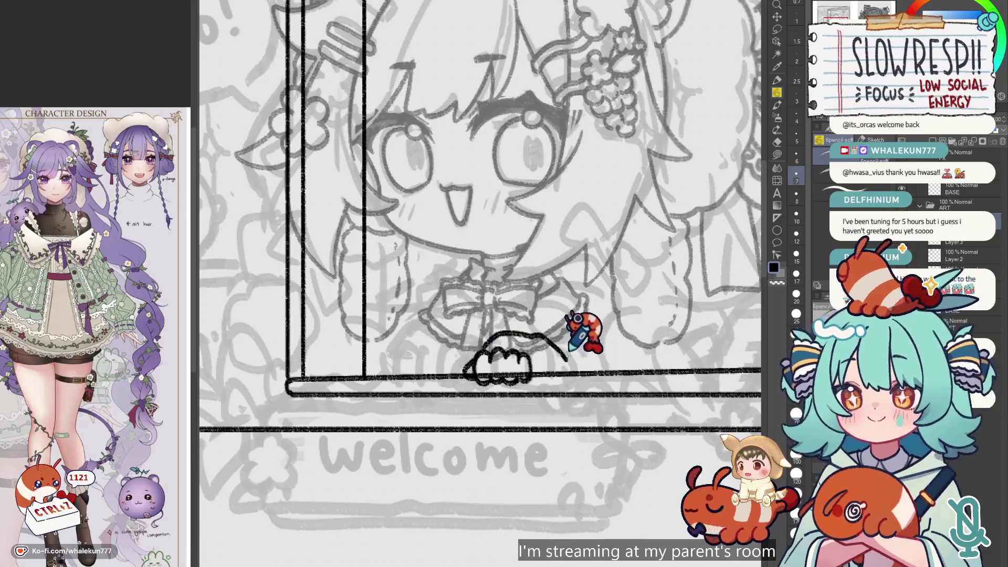
key("h")
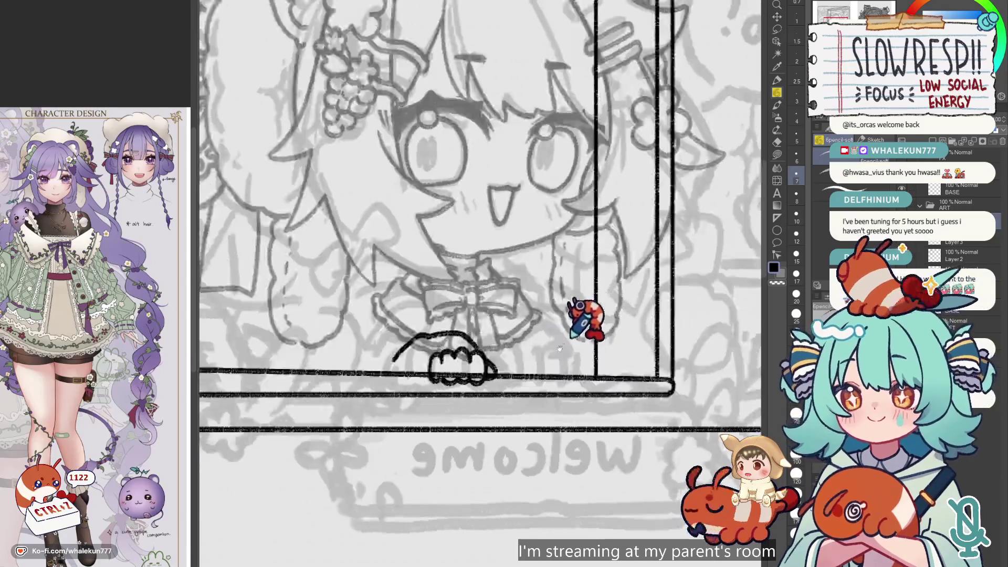
key("h")
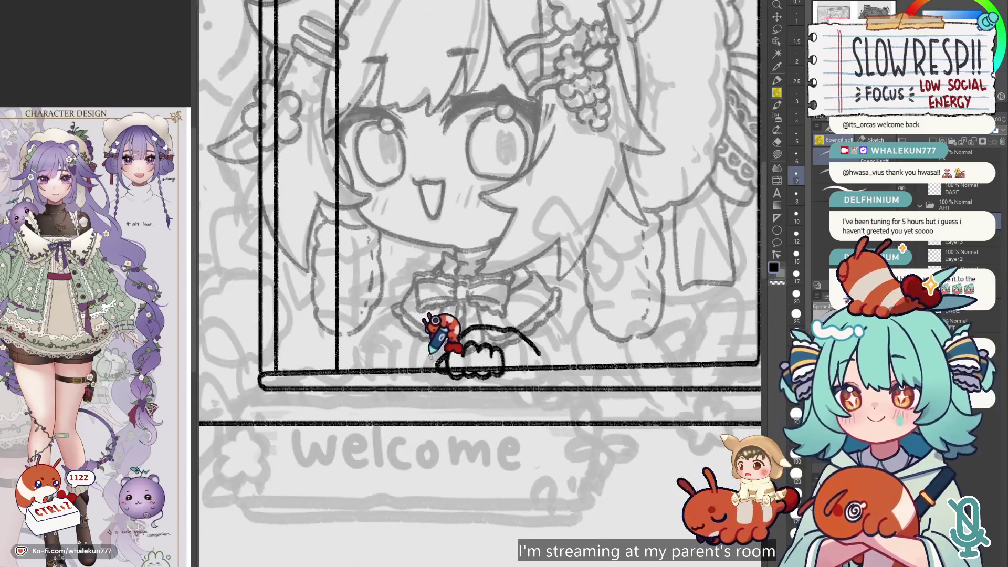
key("h")
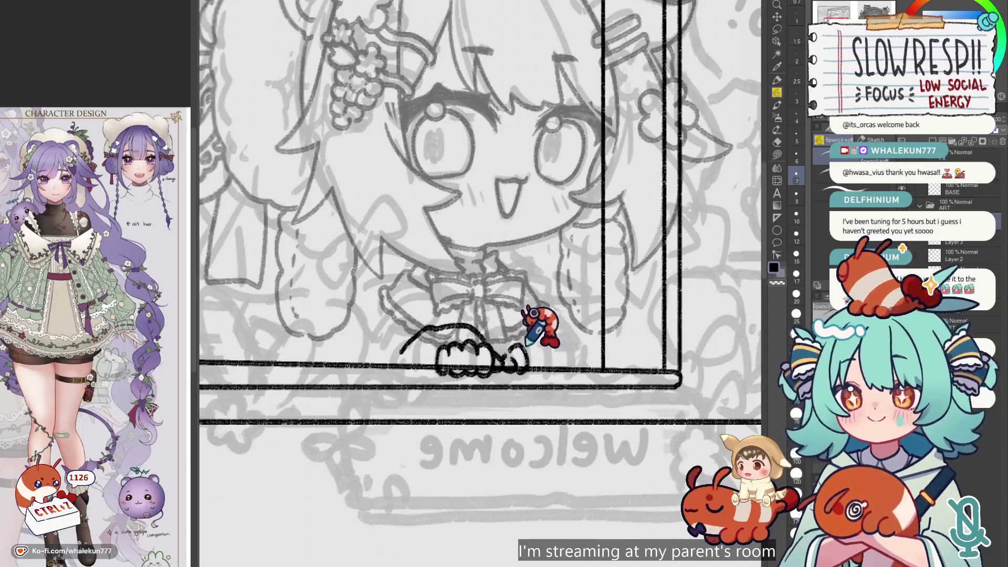
left_click_drag(526, 359, 552, 360)
key("ctrl+z")
key("ctrl+z")
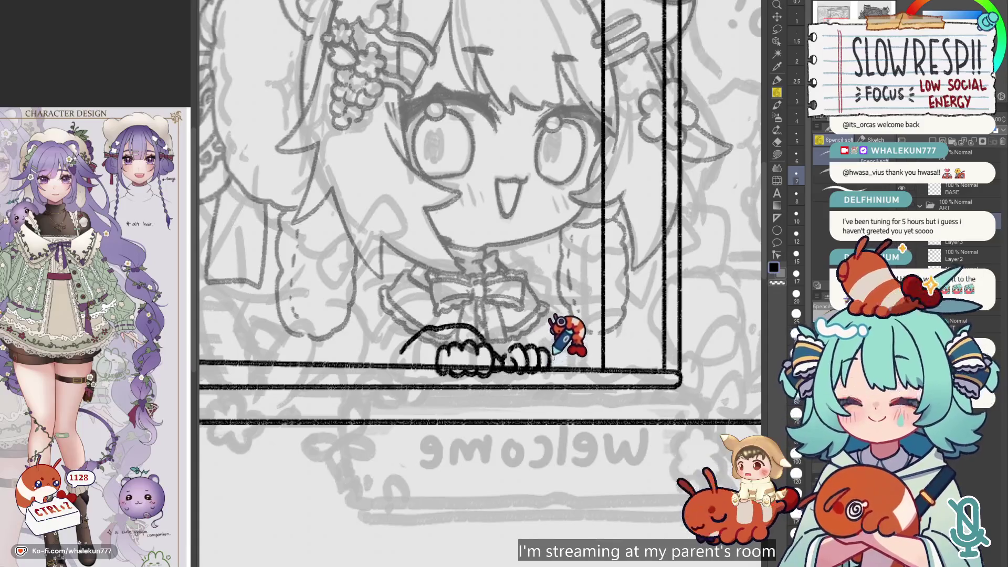
left_click_drag(544, 362, 561, 368)
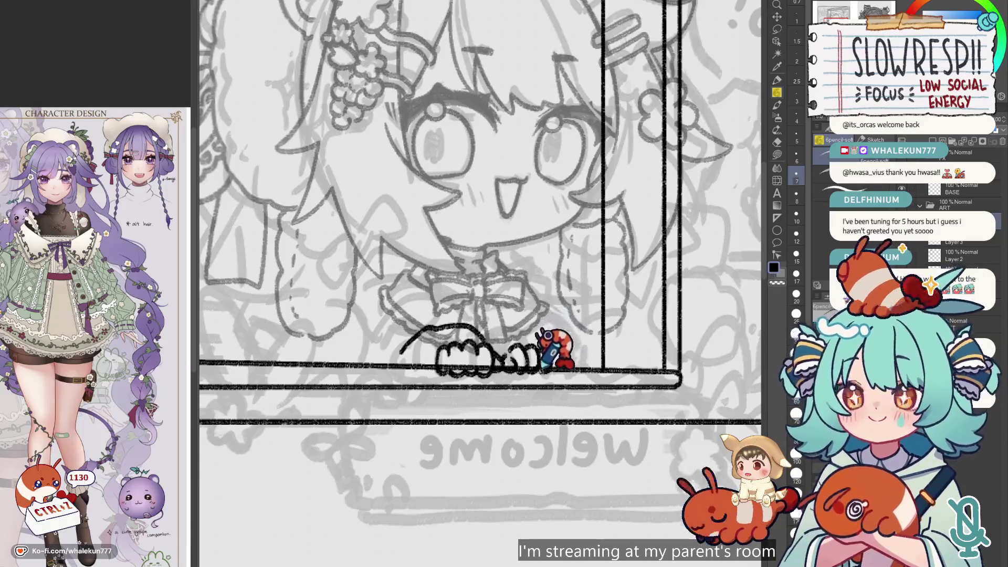
key("h")
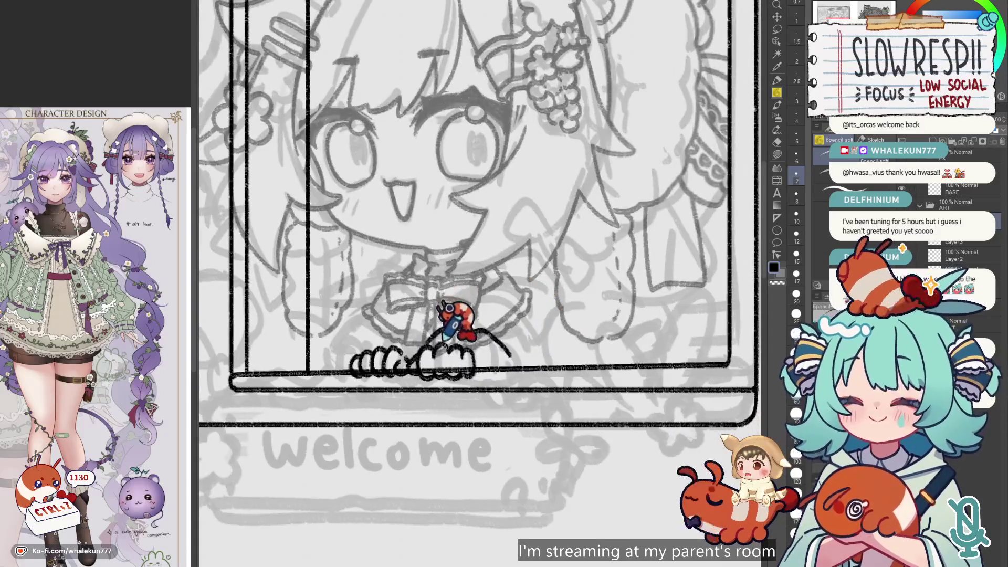
- Erase the extra finger bumps and the small hook stroke near the paw
key("e")
left_click_drag(445, 351, 417, 362)
left_click_drag(468, 340, 513, 370)
- Restore the erased finger bumps and test-shift them along the ledge, then undo the move
key("ctrl+z")
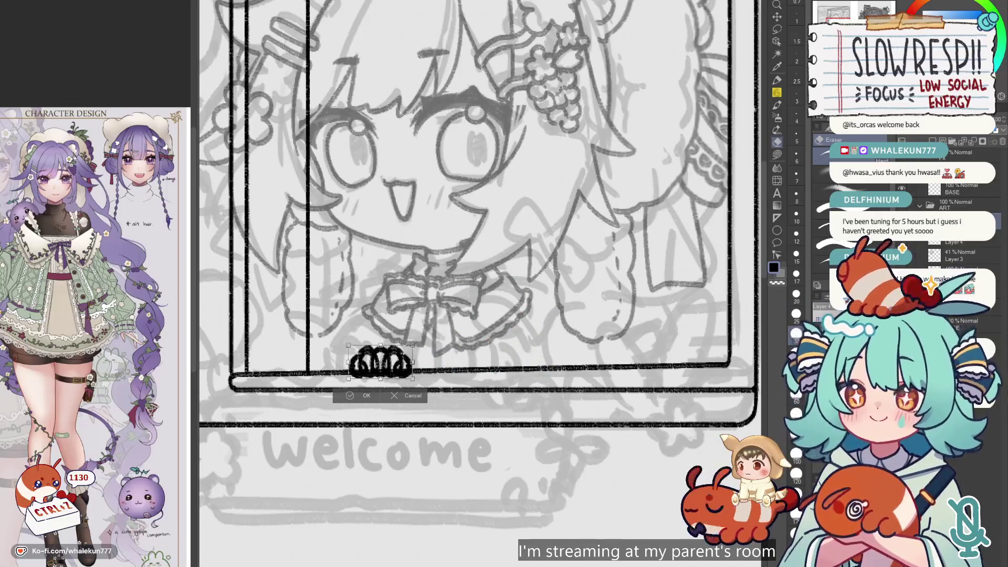
key("m")
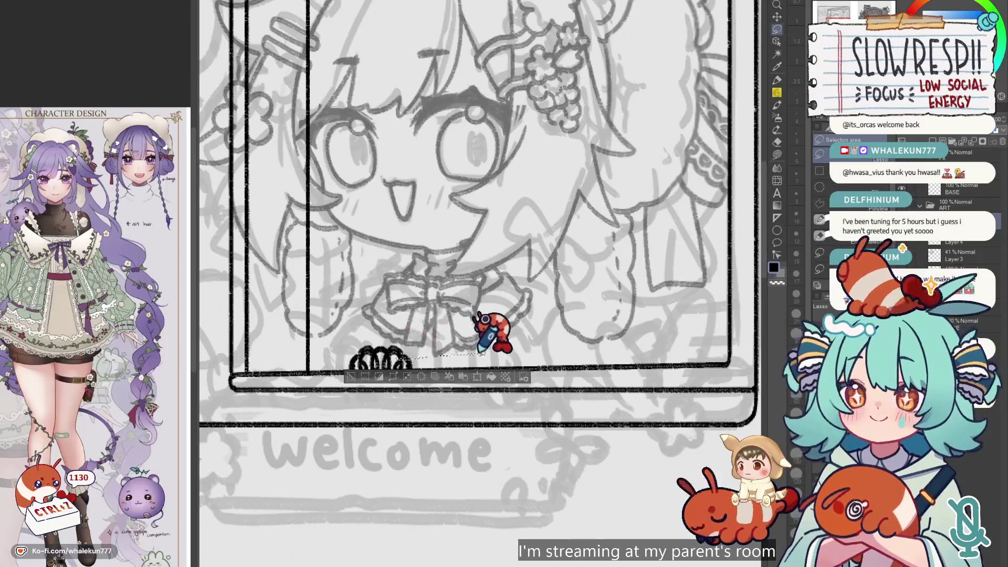
left_click(777, 16)
left_click_drag(409, 365, 466, 330)
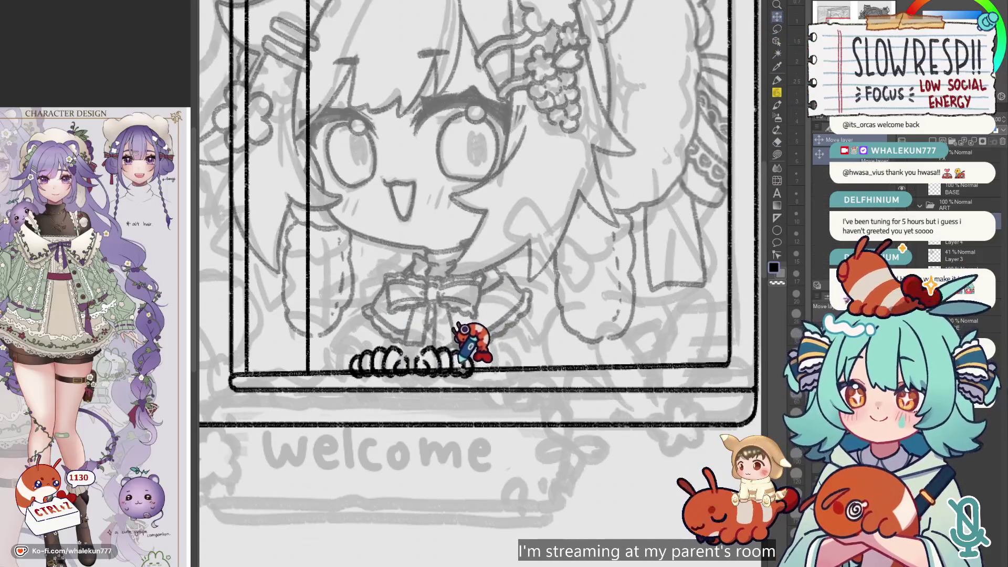
key("ctrl+z")
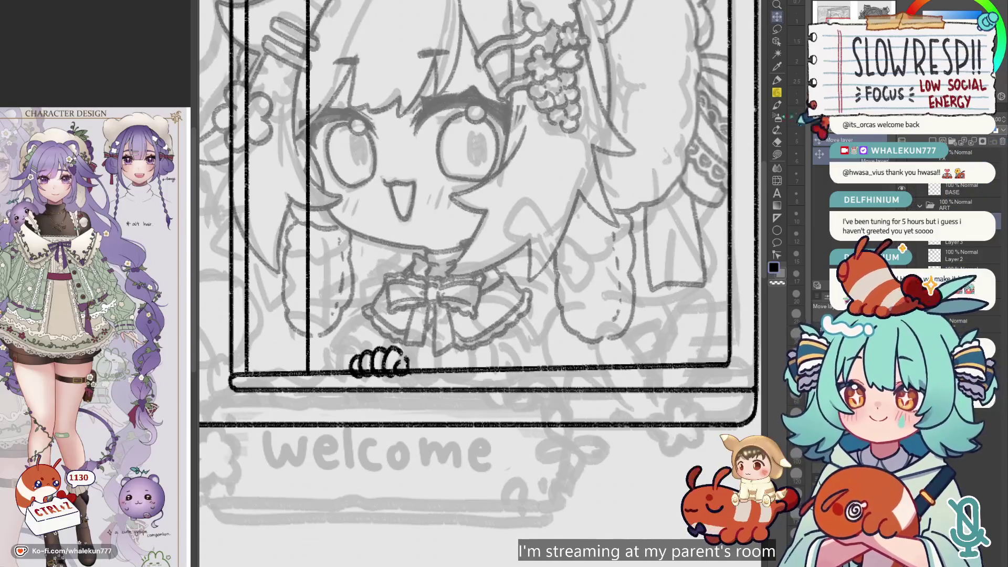
- With the soft pencil, add finger loops at the right end of the hand's row
key("p")
scroll(426, 355, "up", 2)
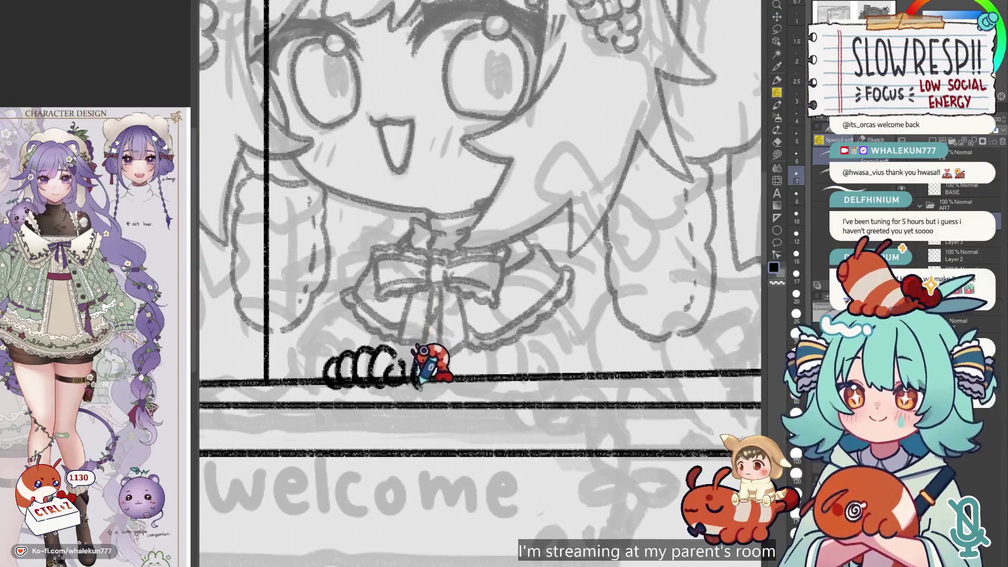
mouse_move(435, 353)
left_mouse_down()
mouse_move(420, 370)
mouse_move(437, 386)
mouse_move(455, 361)
mouse_move(443, 386)
mouse_move(457, 381)
mouse_move(463, 357)
left_mouse_up()
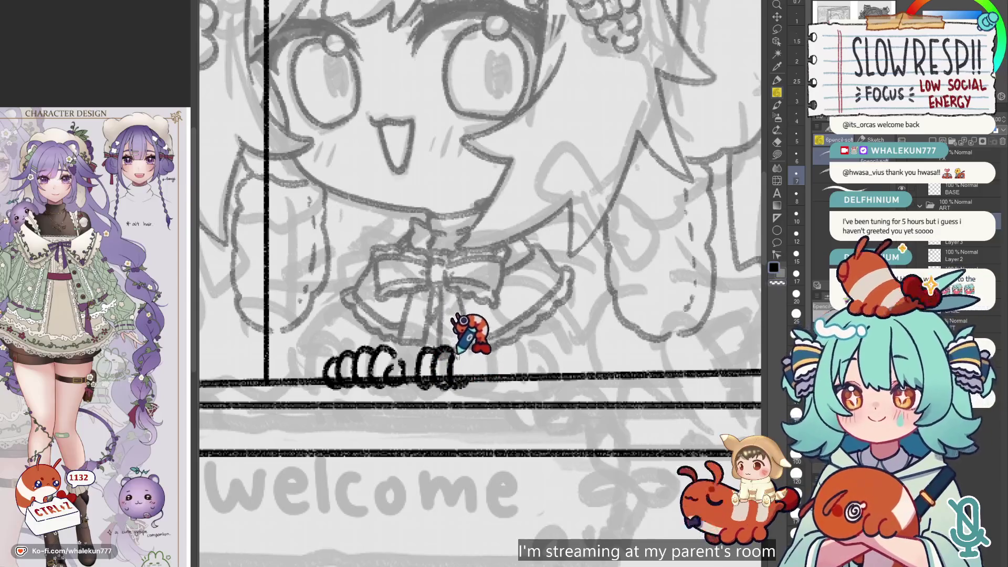
mouse_move(469, 355)
left_mouse_down()
mouse_move(475, 383)
mouse_move(485, 370)
left_mouse_up()
key("ctrl+z")
left_click_drag(472, 363, 490, 376)
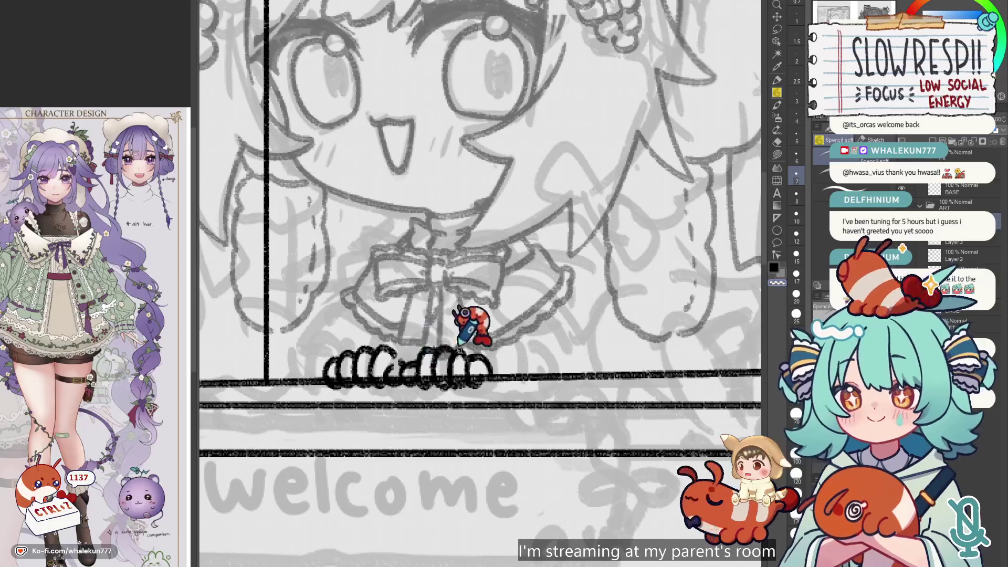
scroll(413, 362, "up", 1)
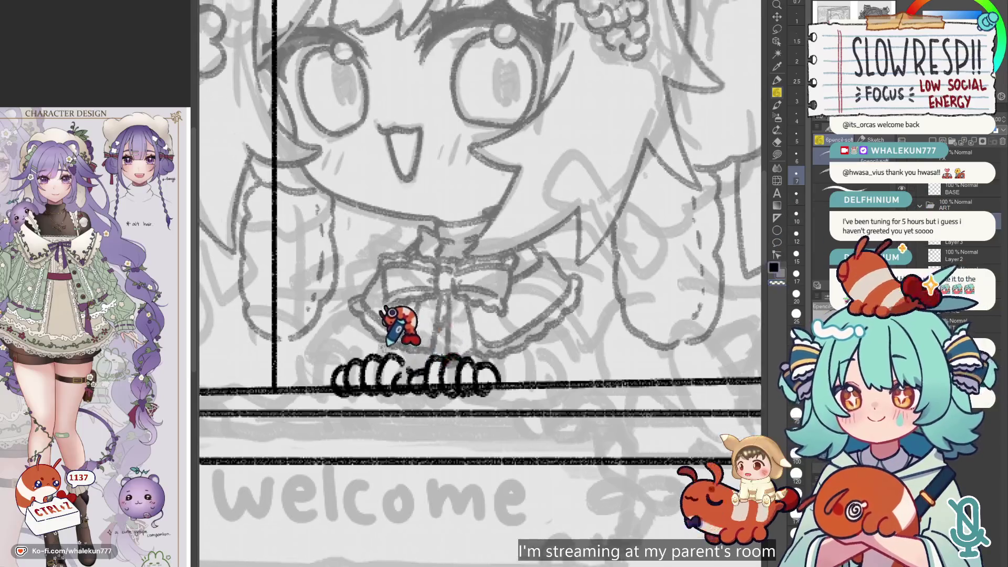
key("ctrl+z")
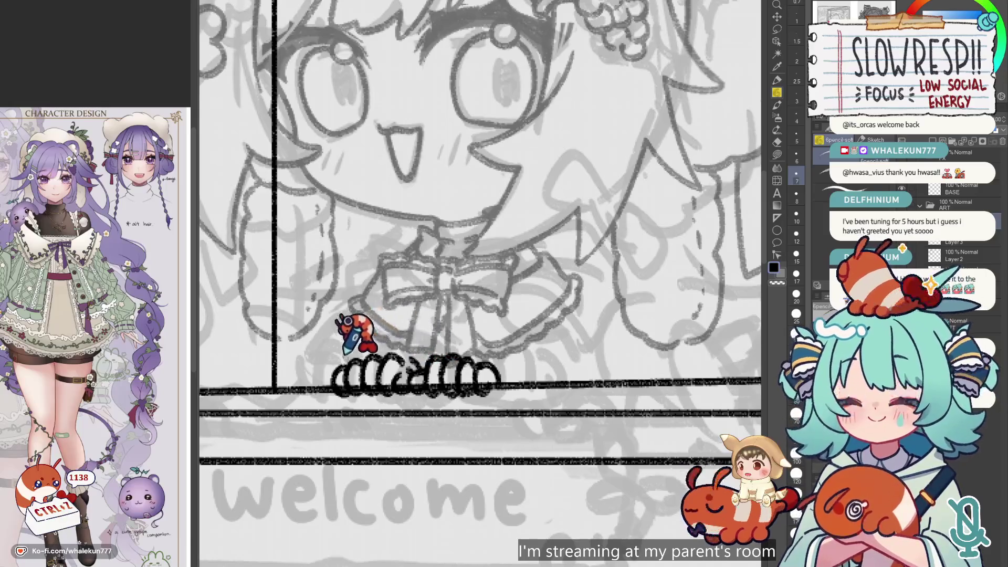
- Try sketching the hand's outline arcs over the finger loops, then undo them
left_click_drag(322, 386, 339, 347)
key("ctrl+z")
mouse_move(325, 381)
left_mouse_down()
mouse_move(377, 334)
mouse_move(412, 337)
left_mouse_up()
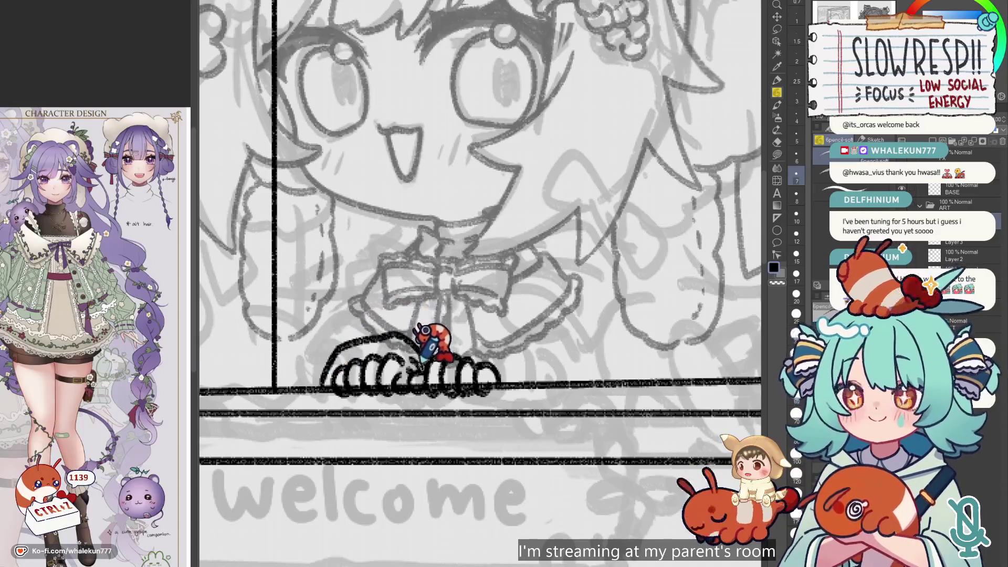
key("h")
key("ctrl+z")
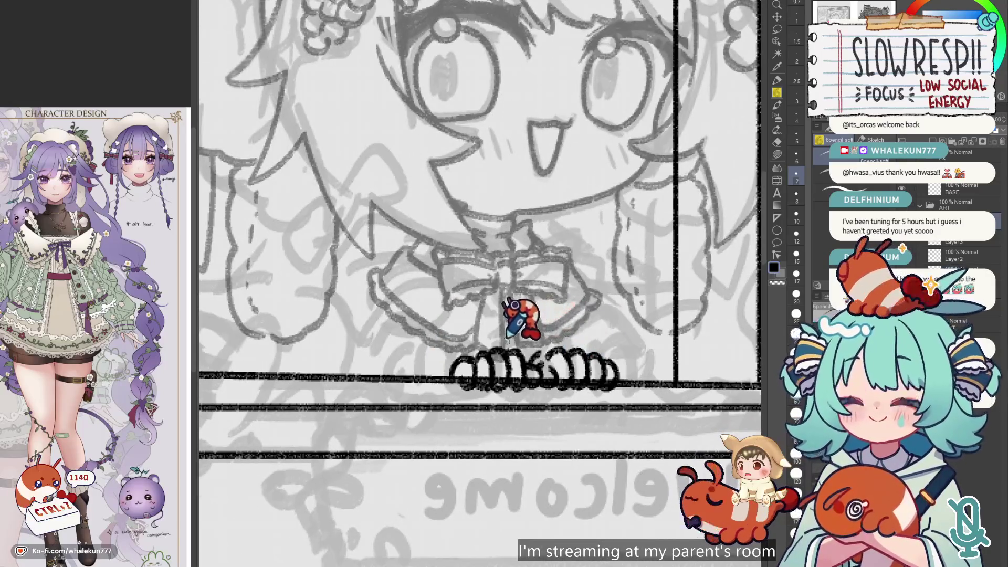
left_click_drag(504, 348, 475, 328)
mouse_move(399, 376)
left_mouse_down()
mouse_move(456, 343)
mouse_move(441, 339)
mouse_move(508, 336)
left_mouse_up()
key("ctrl+z")
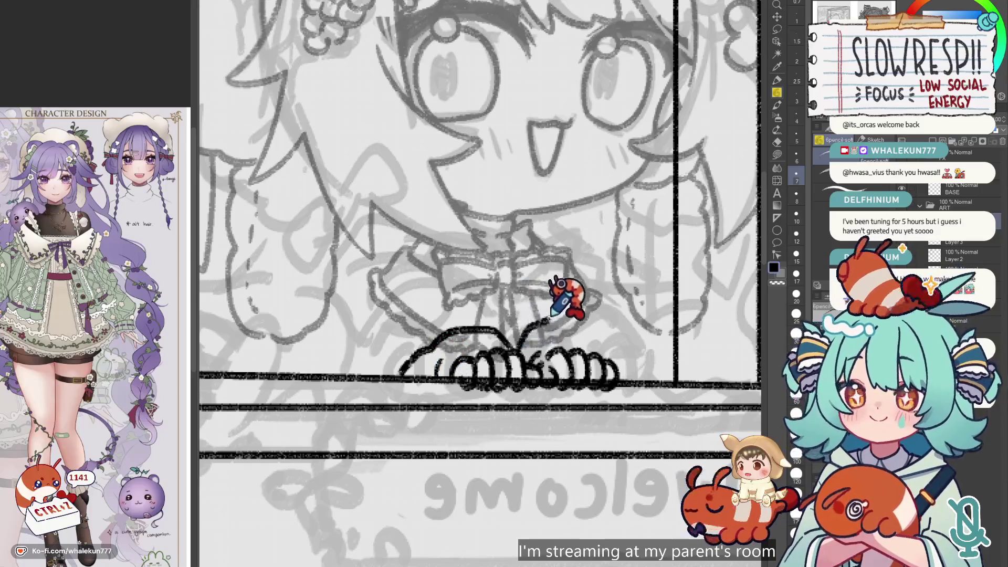
key("ctrl+z")
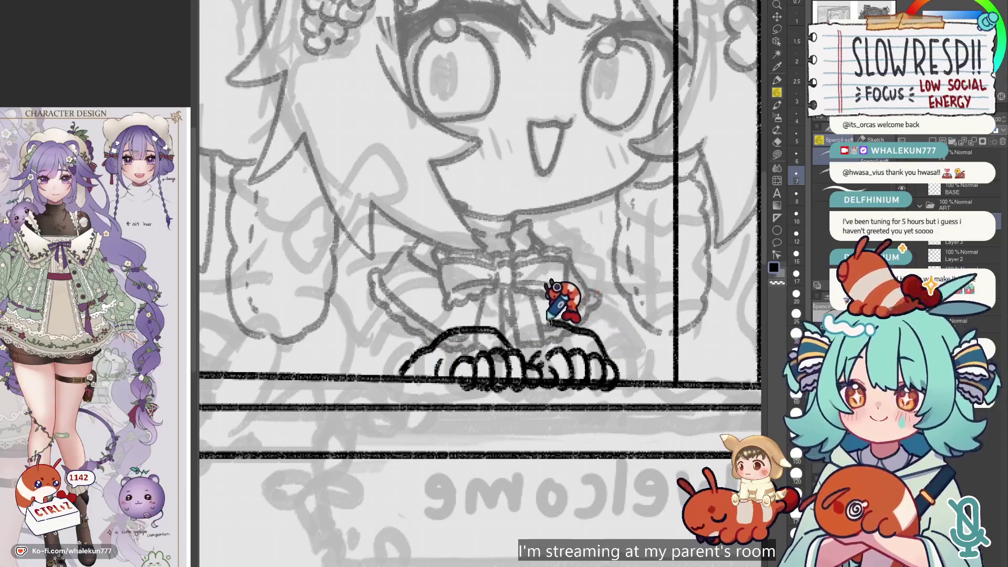
key("ctrl+z")
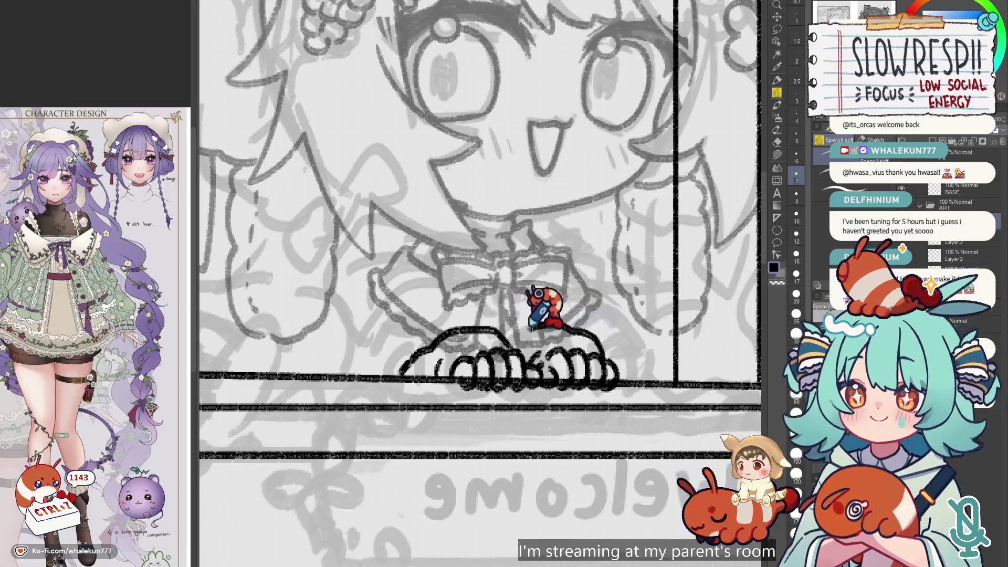
- Move the inked hands layer slightly left along the sill and return to the soft pencil
key("h")
scroll(604, 363, "down", 5)
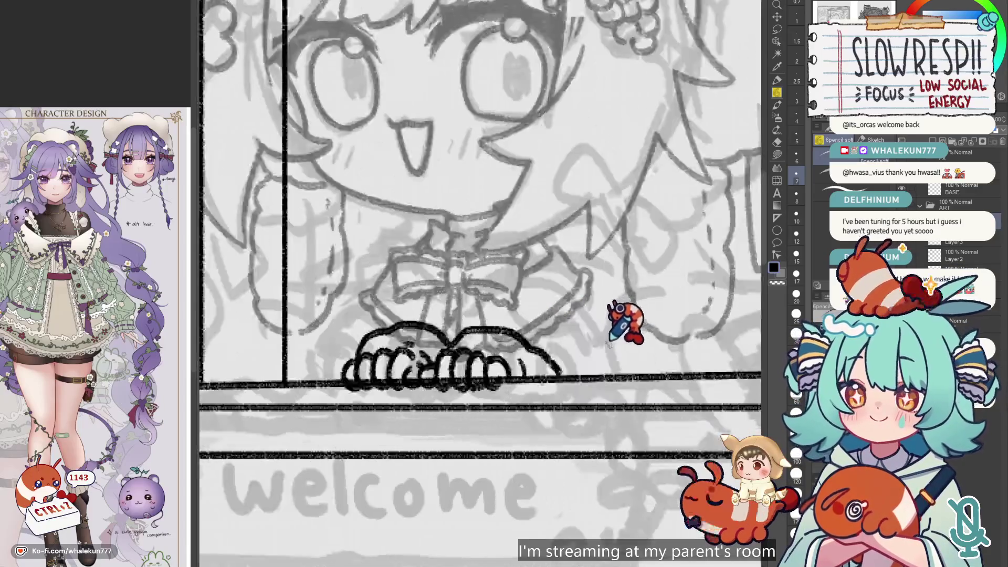
scroll(594, 328, "up", 1)
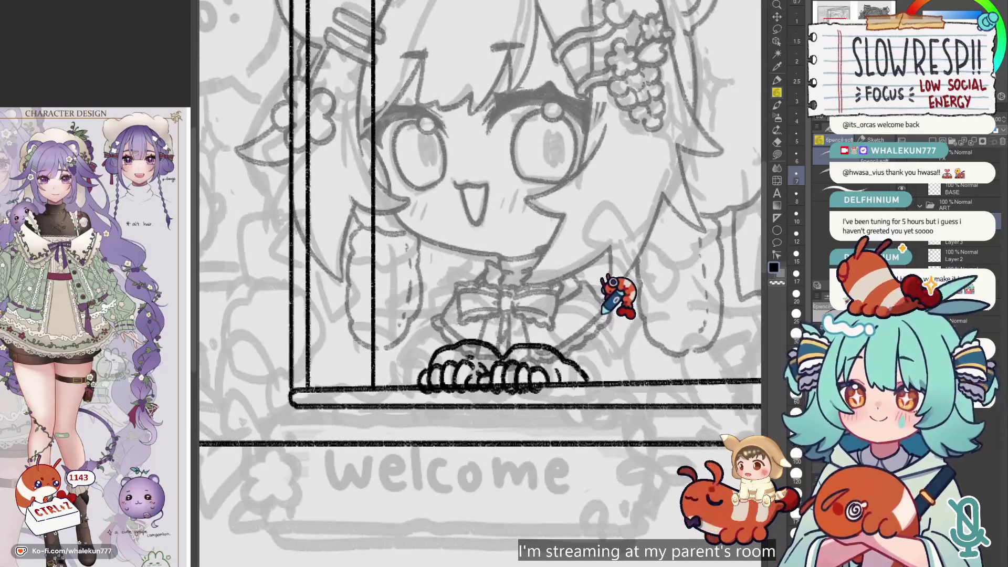
scroll(583, 326, "up", 1)
left_click(777, 17)
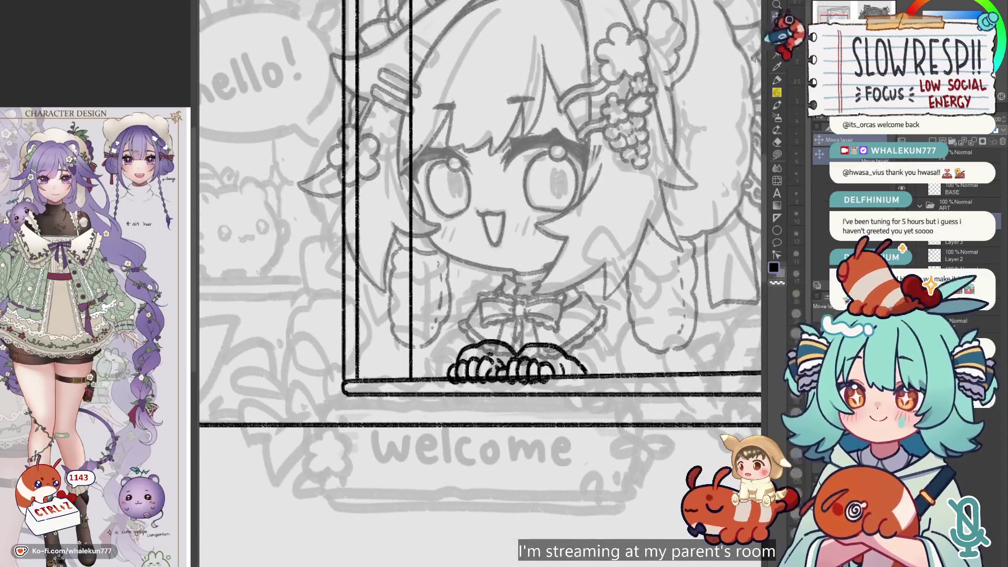
left_click_drag(548, 386, 532, 386)
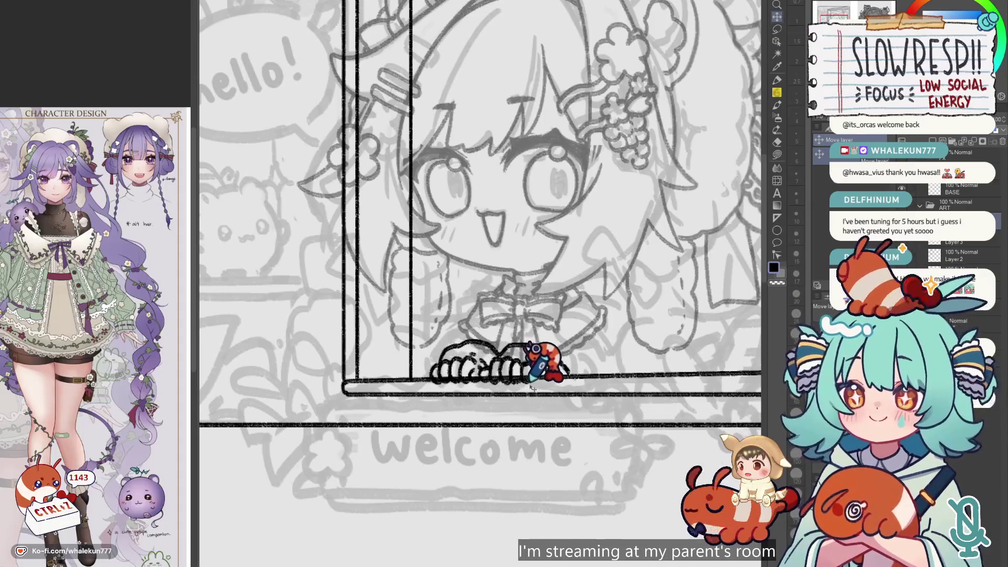
left_click(777, 92)
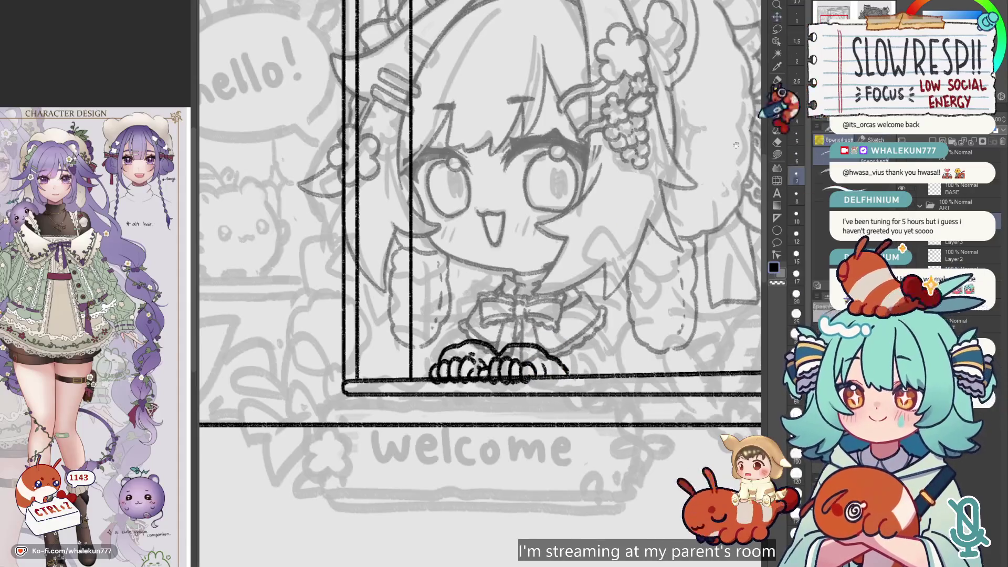
left_click_drag(636, 293, 633, 310)
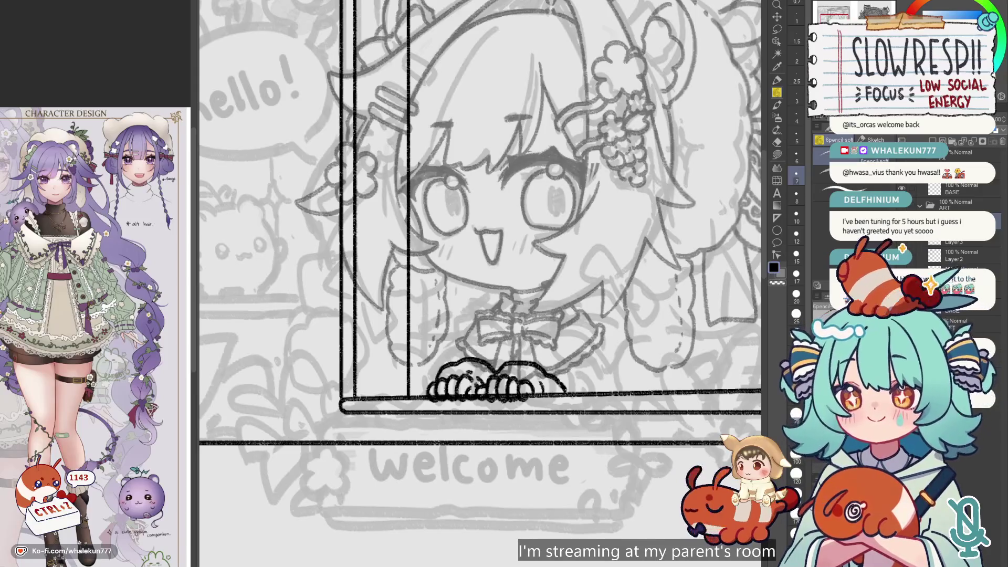
- Zoom out and nudge the character sketch up in the frame, then undo the last edit
key("h")
key("h")
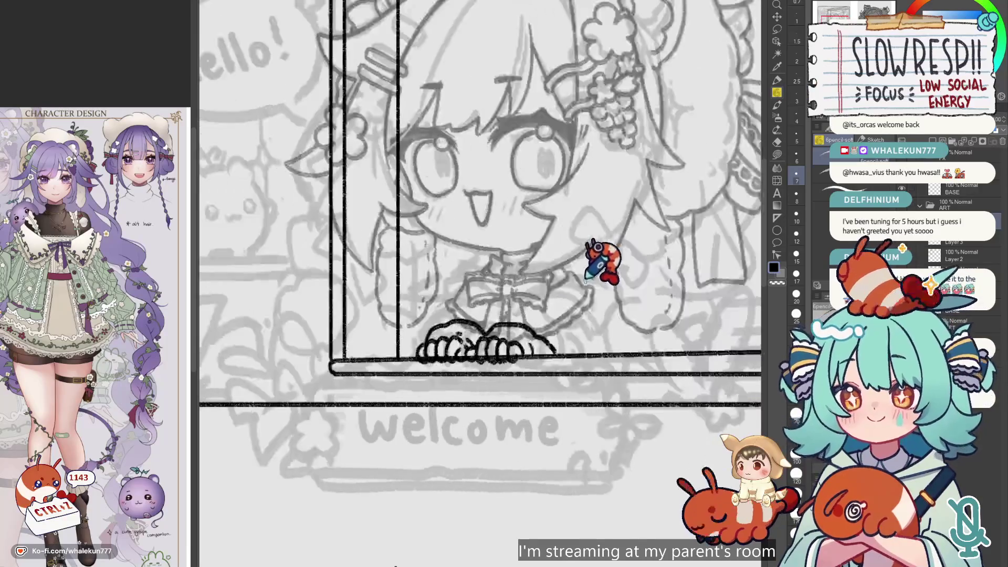
key("ctrl+minus")
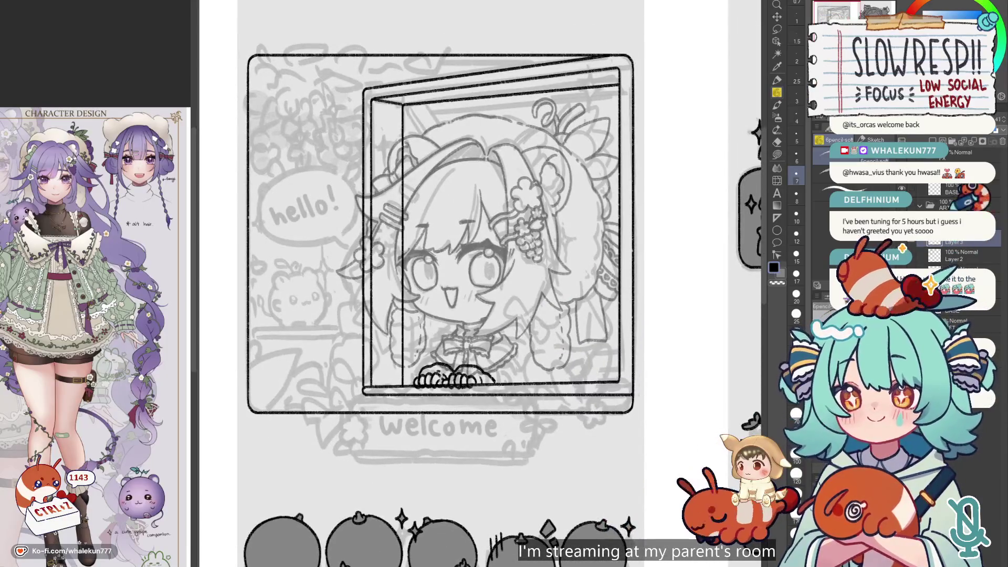
key("k")
mouse_move(624, 292)
left_mouse_down()
mouse_move(641, 297)
mouse_move(630, 286)
mouse_move(608, 299)
left_mouse_up()
key("ctrl+z")
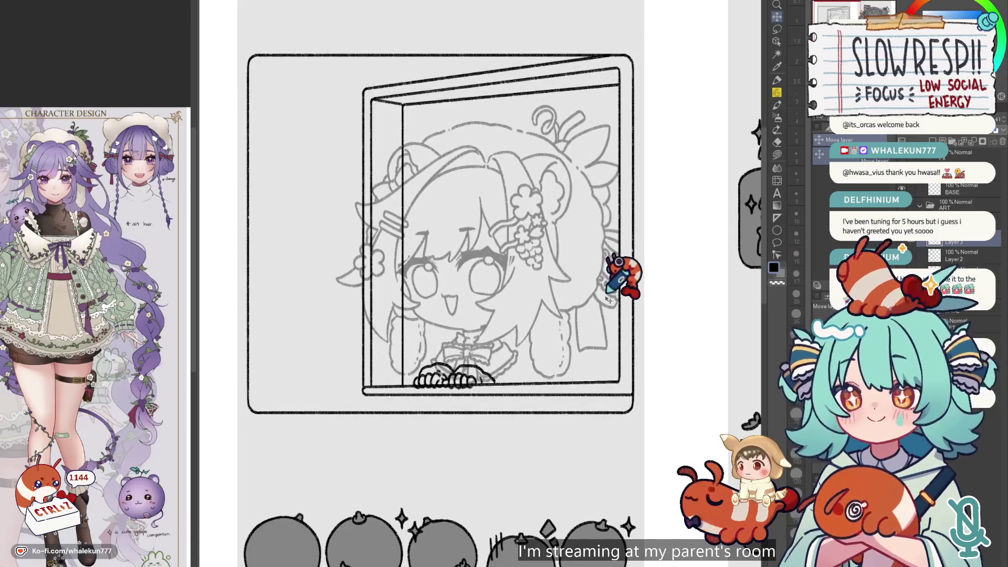
- Zoom out further and mirror the canvas twice to compare with neighbouring artwork
key("ctrl+minus")
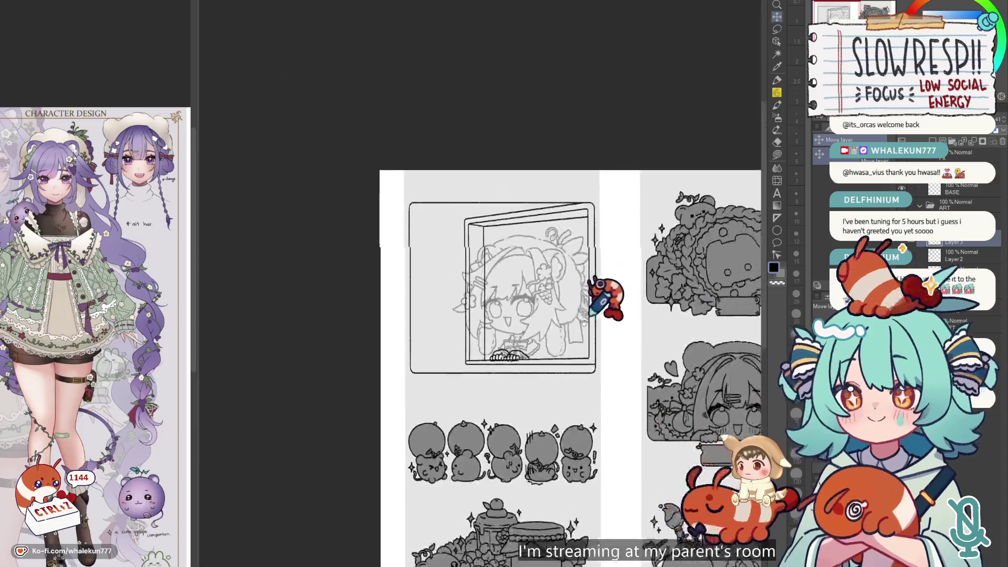
key("h")
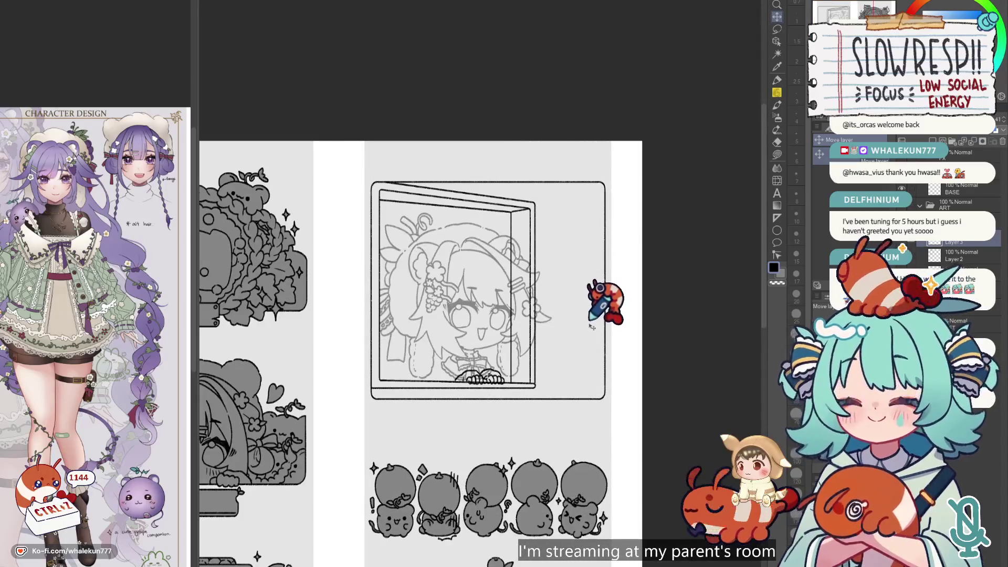
key("h")
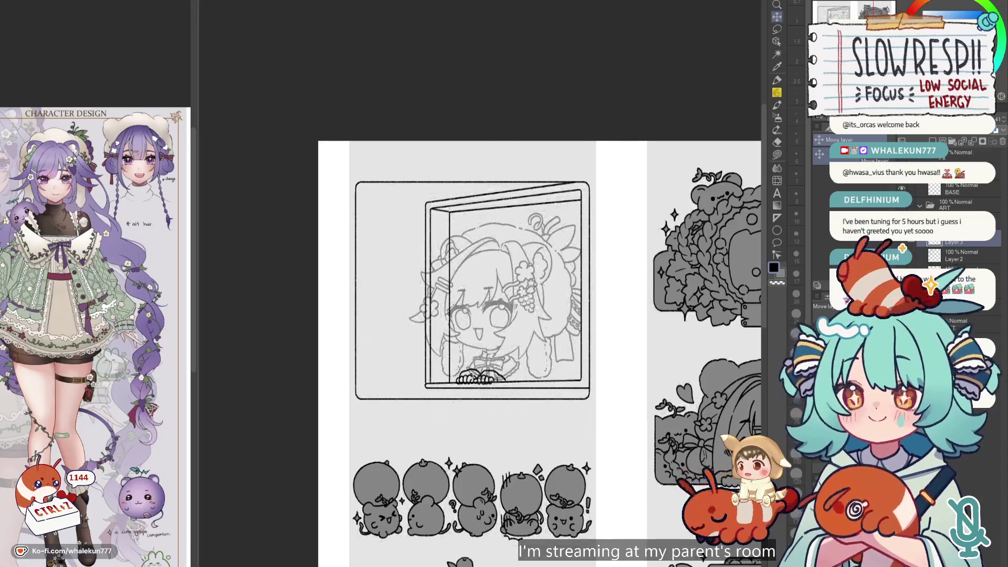
key("h")
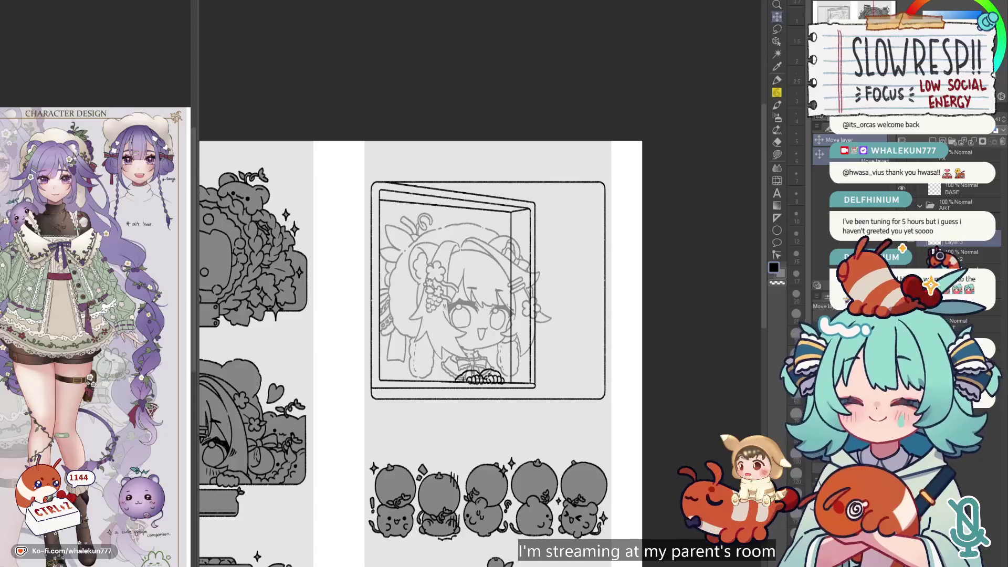
key("h")
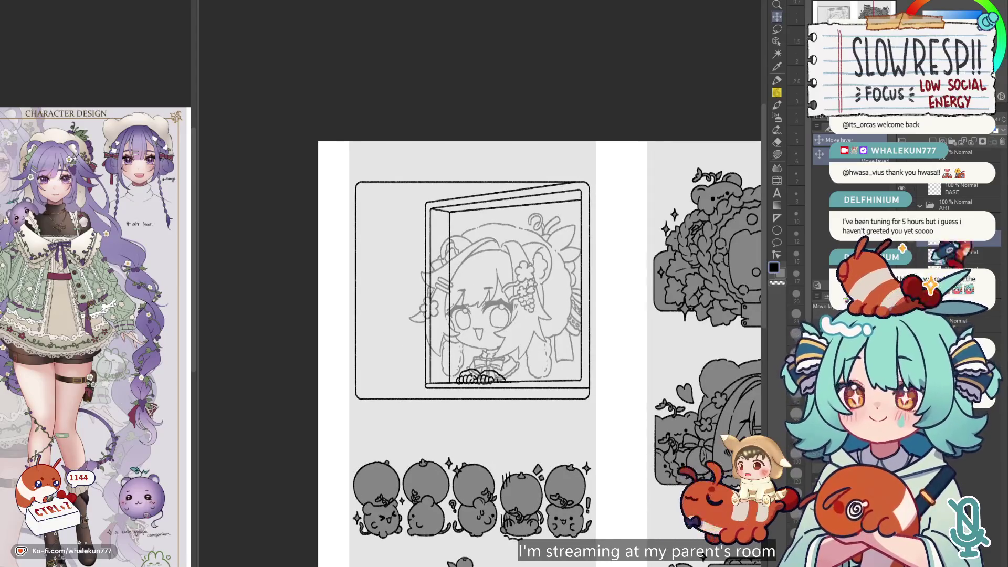
scroll(559, 307, "up", 5)
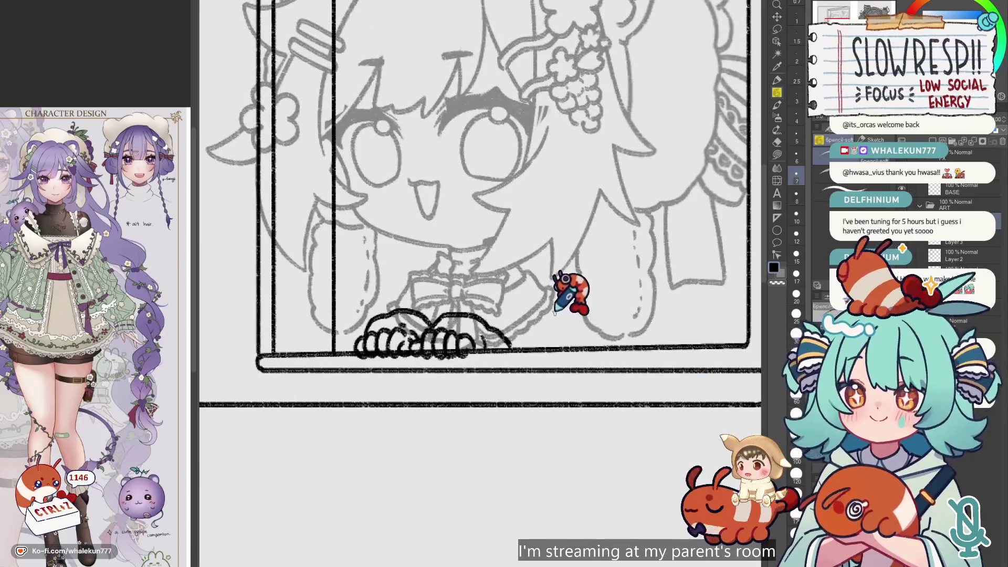
- Undo the strokes near the hands, redo the window-frame lines, and switch to the Eraser
key("ctrl+z")
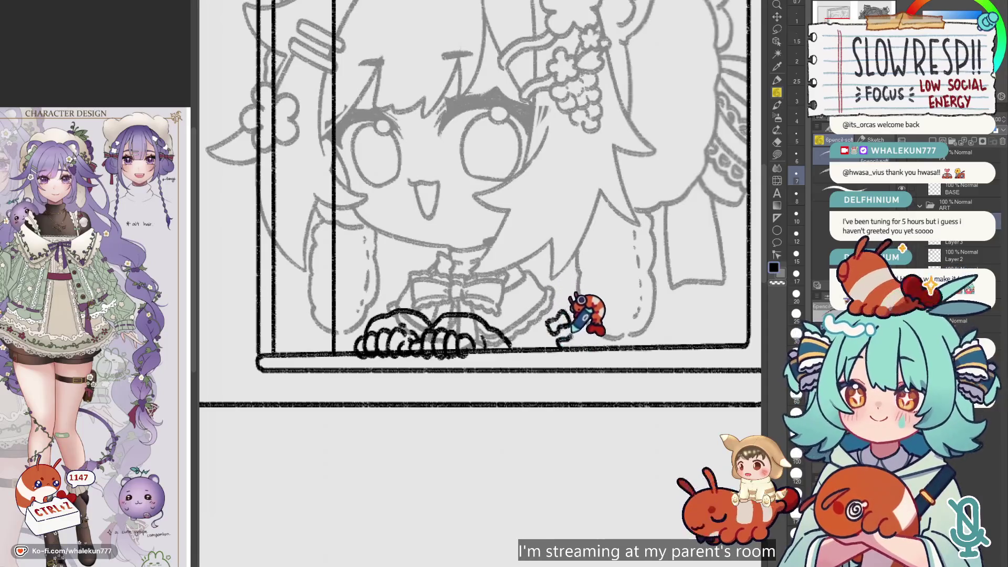
key("ctrl+z")
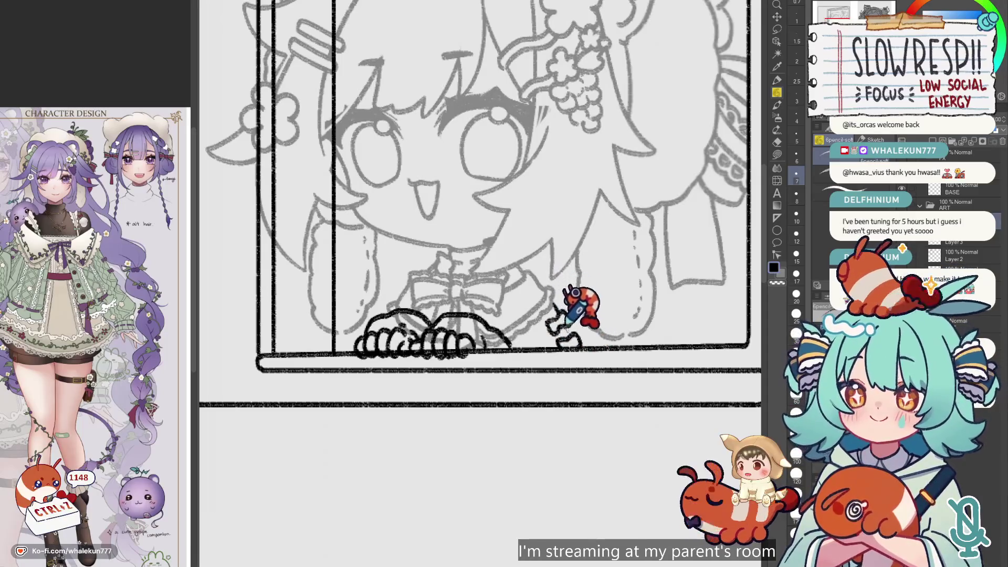
scroll(536, 315, "up", 1)
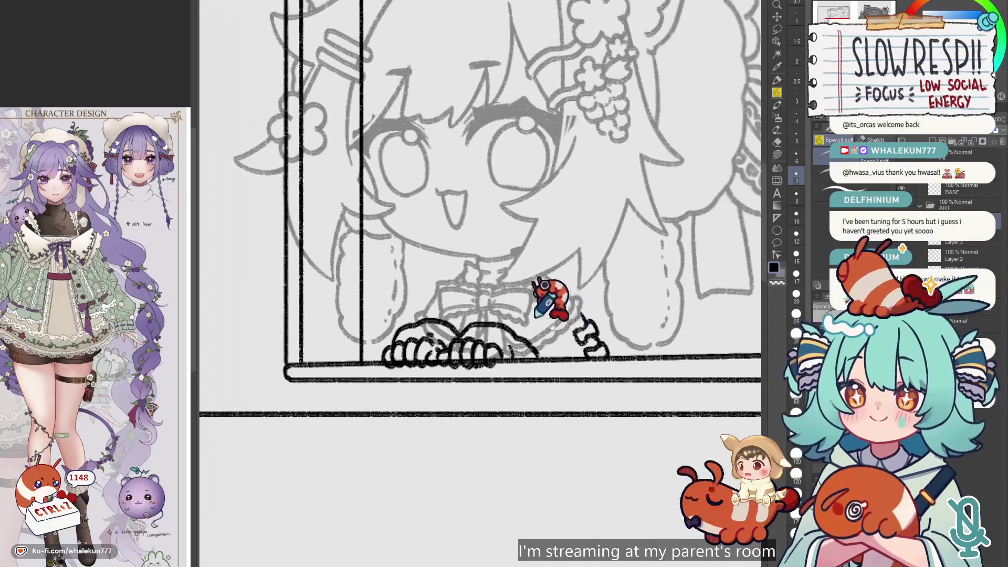
key("ctrl+z")
key("ctrl+z")
key("e")
key("p")
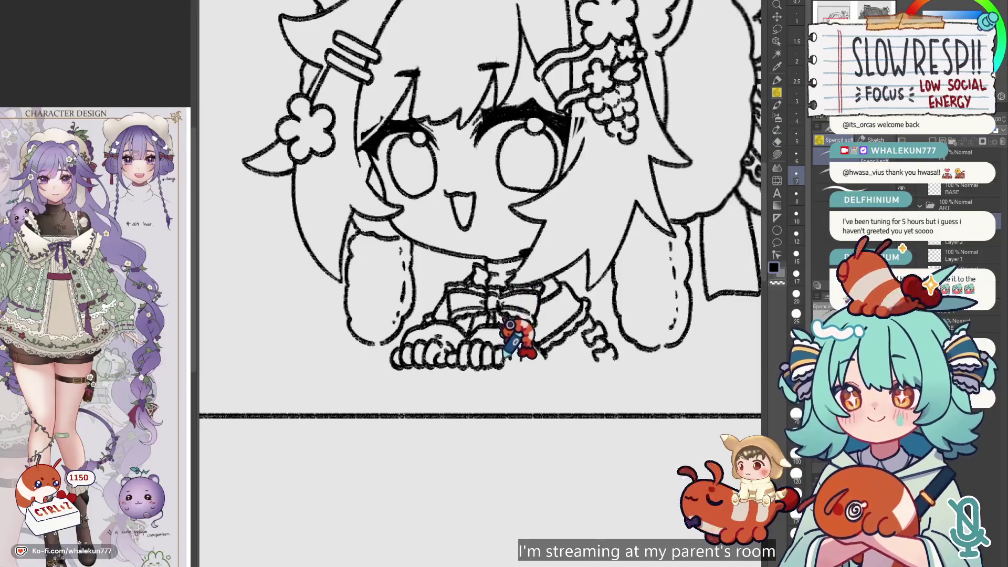
key("ctrl+y")
key("e")
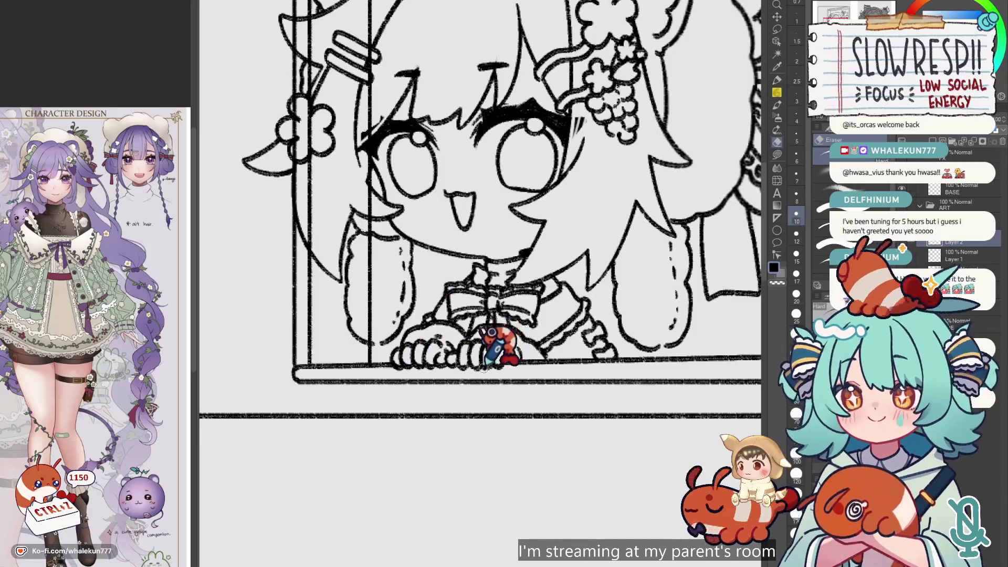
scroll(480, 307, "down", 3)
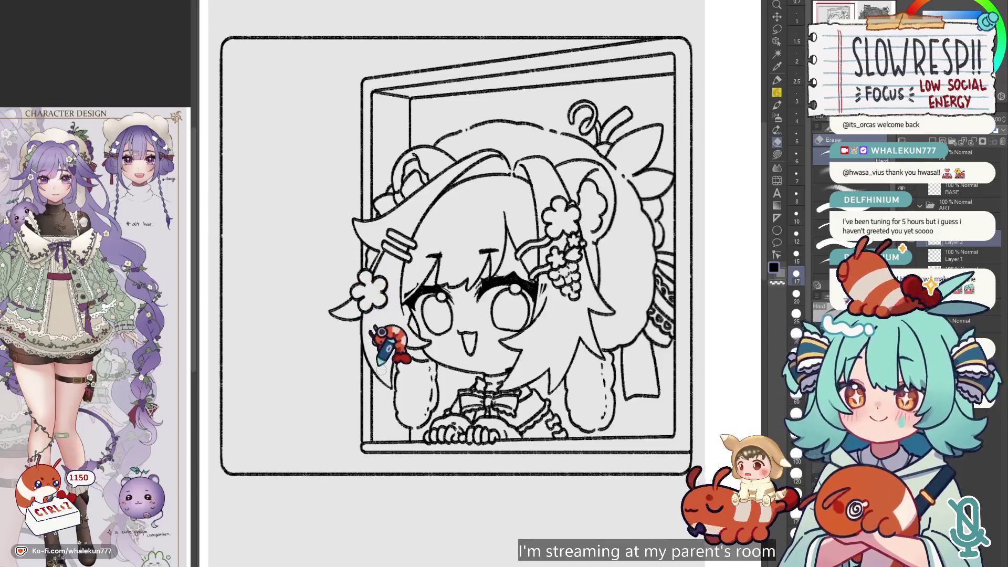
- Centre the panel, briefly try the object and fill tools, and check the view mirrored
left_click_drag(412, 387, 392, 402)
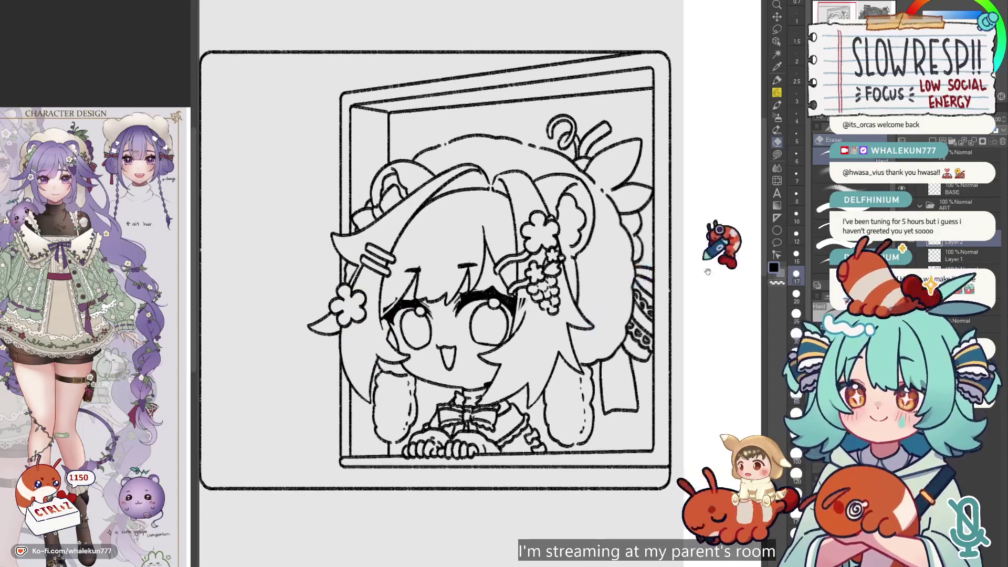
scroll(630, 342, "down", 3)
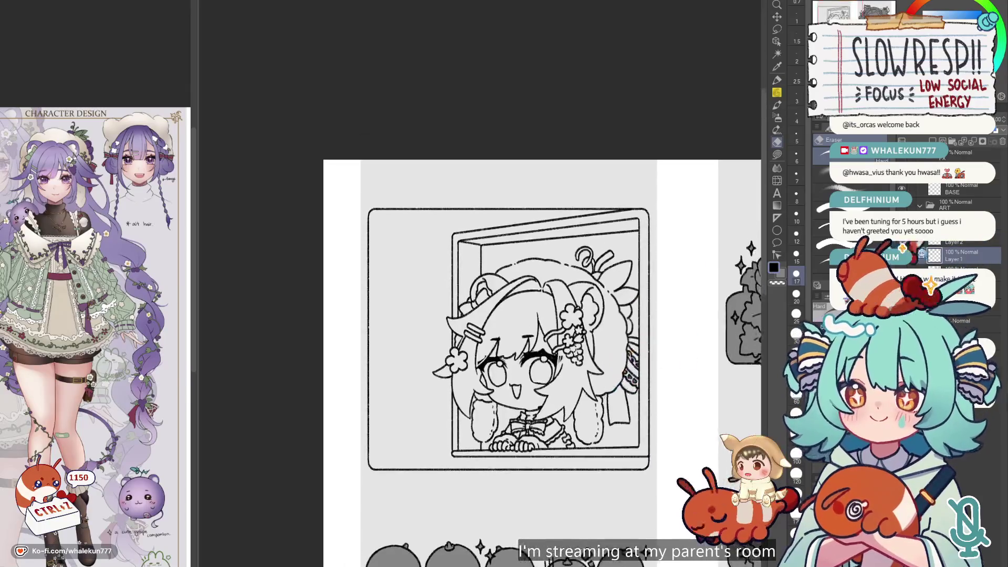
left_click(777, 42)
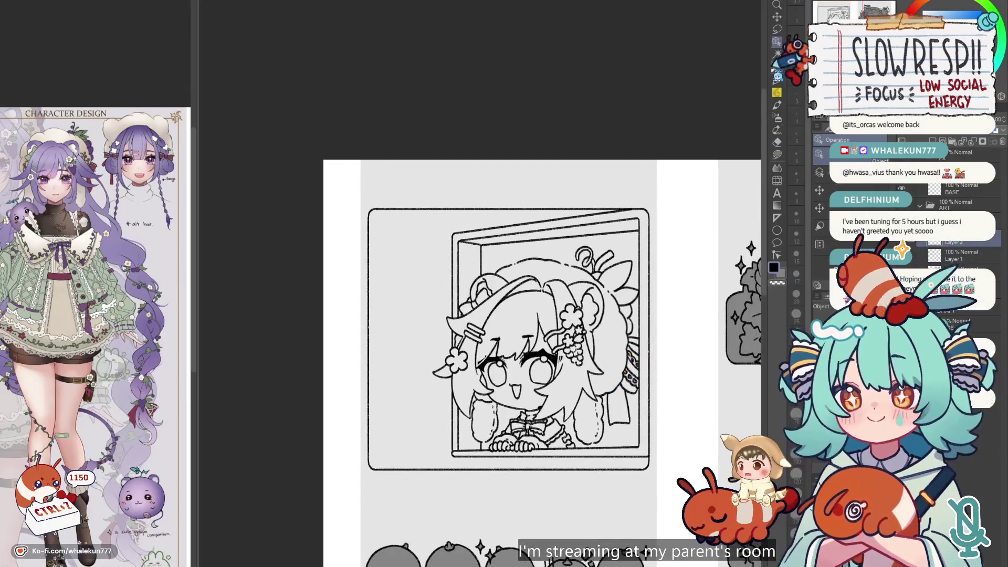
left_click(777, 154)
scroll(737, 251, "right", 1)
scroll(595, 279, "down", 3)
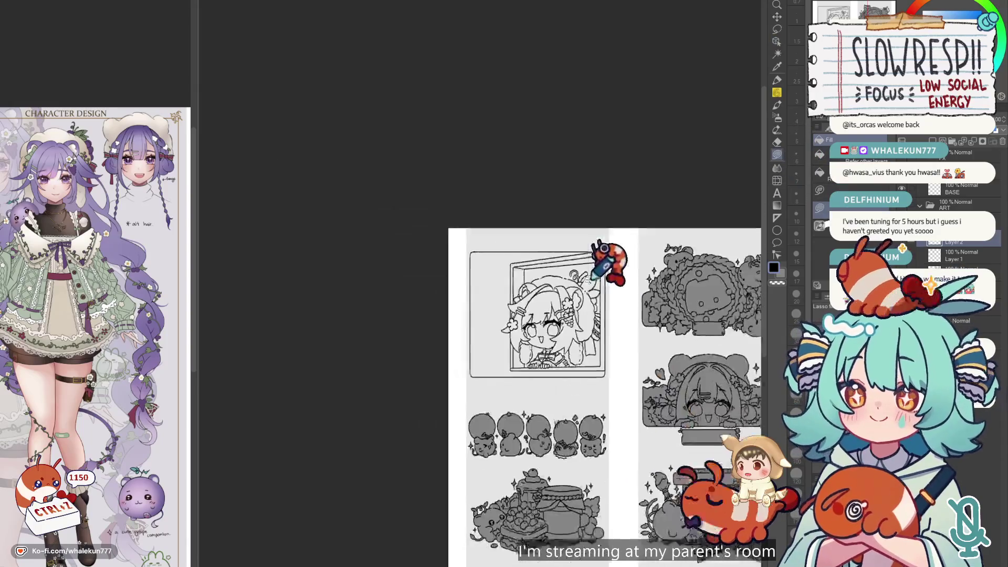
scroll(591, 276, "up", 2)
key("h")
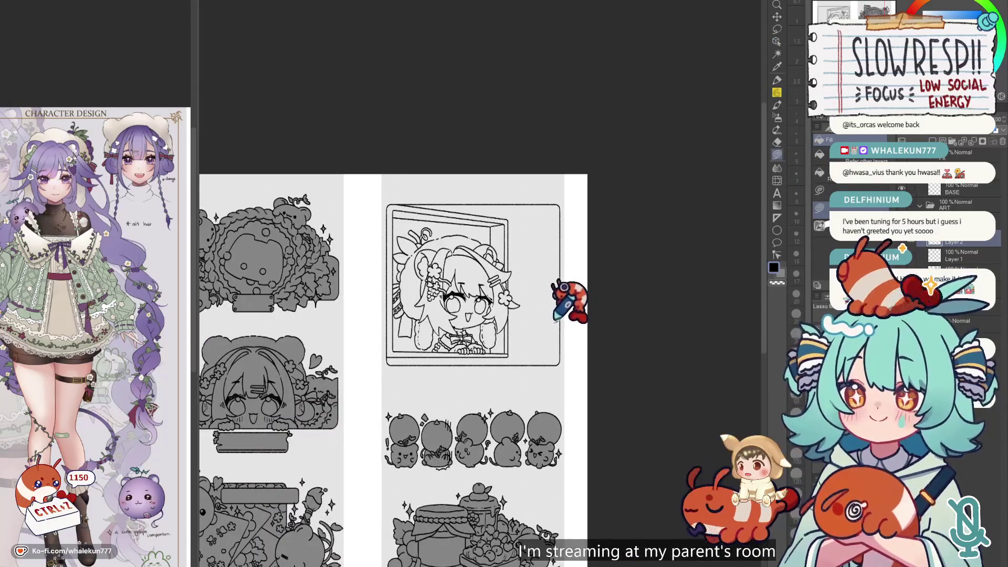
key("h")
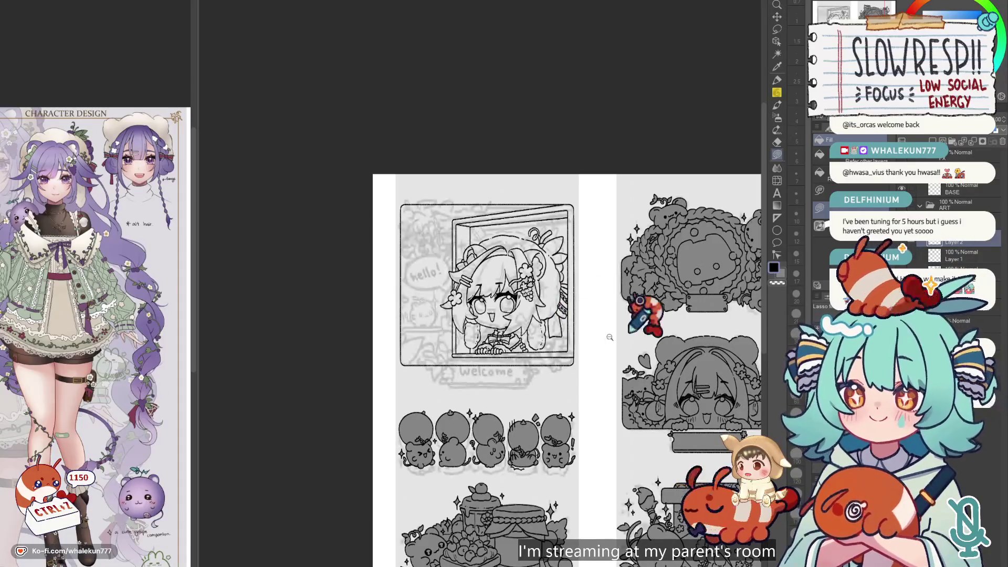
scroll(519, 334, "up", 3)
- Zoom in on the face with the soft pencil and undo three stray strokes near the mouth
key("p")
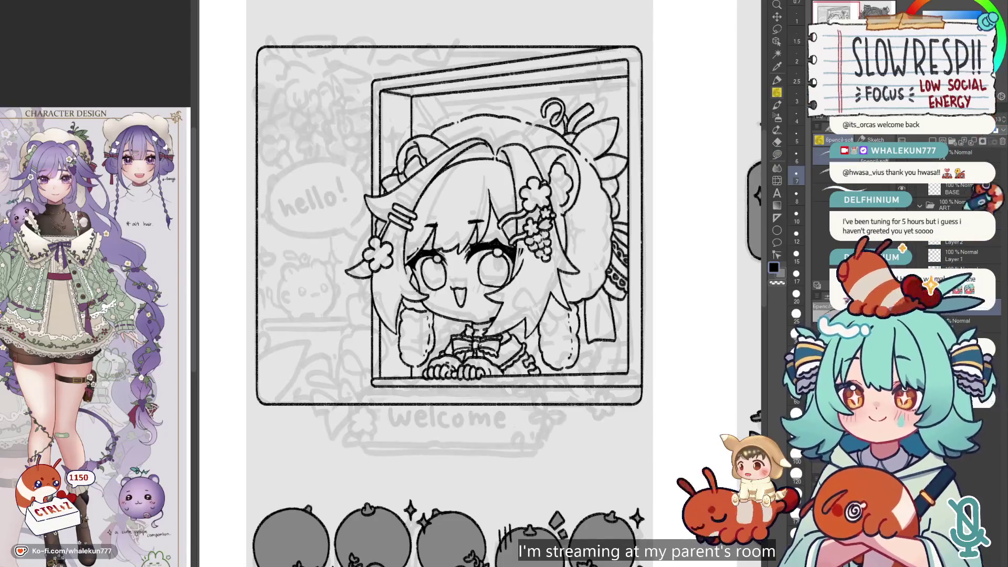
key("ctrl+plus")
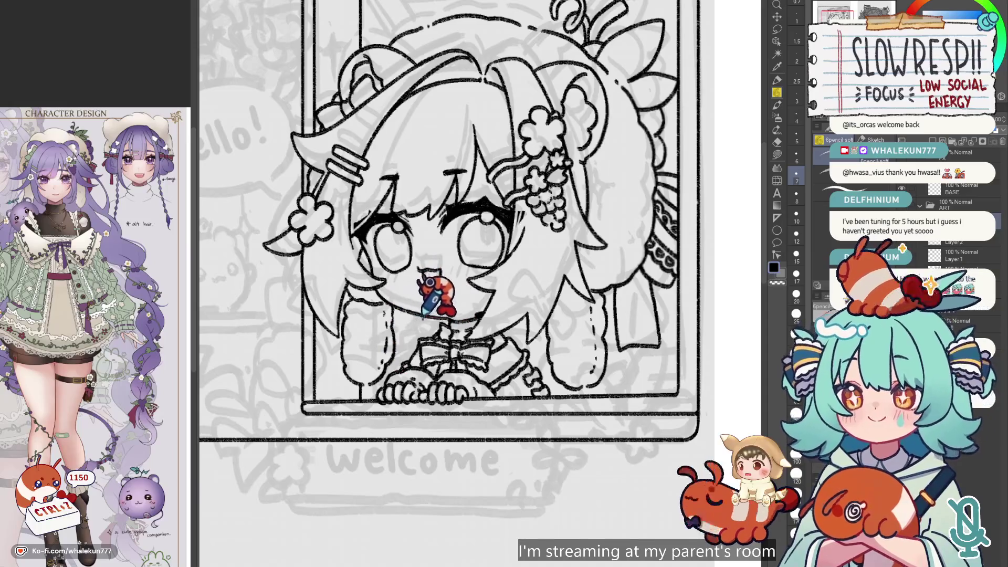
key("ctrl+z")
key("ctrl+z")
key("ctrl+z")
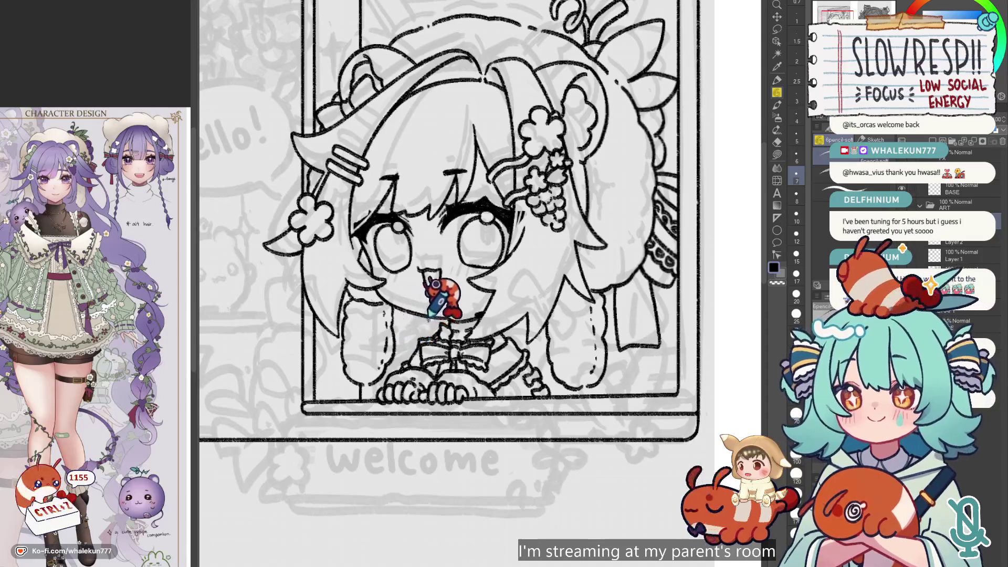
key("ctrl+z")
key("ctrl+z")
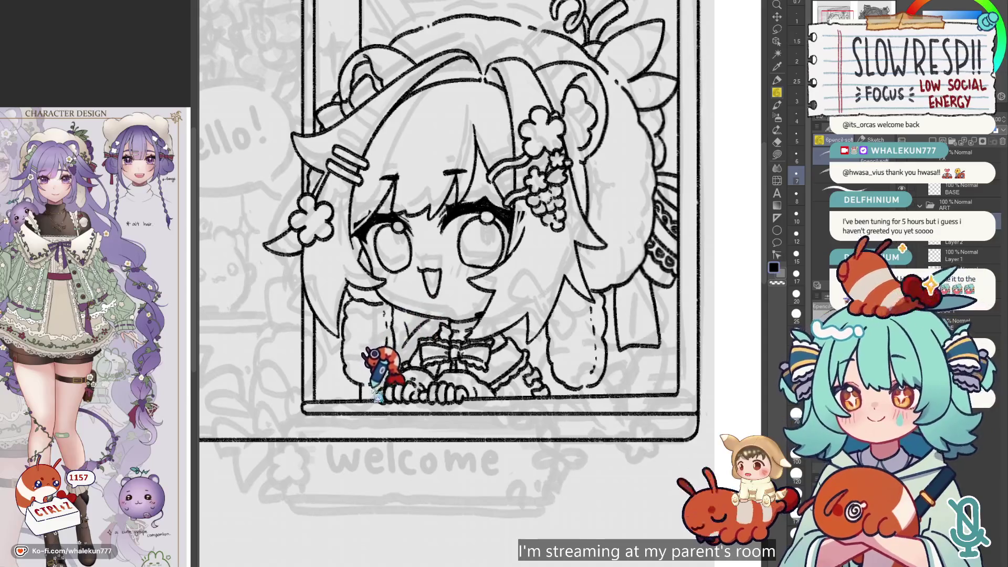
key("ctrl+z")
key("ctrl+z")
key("h")
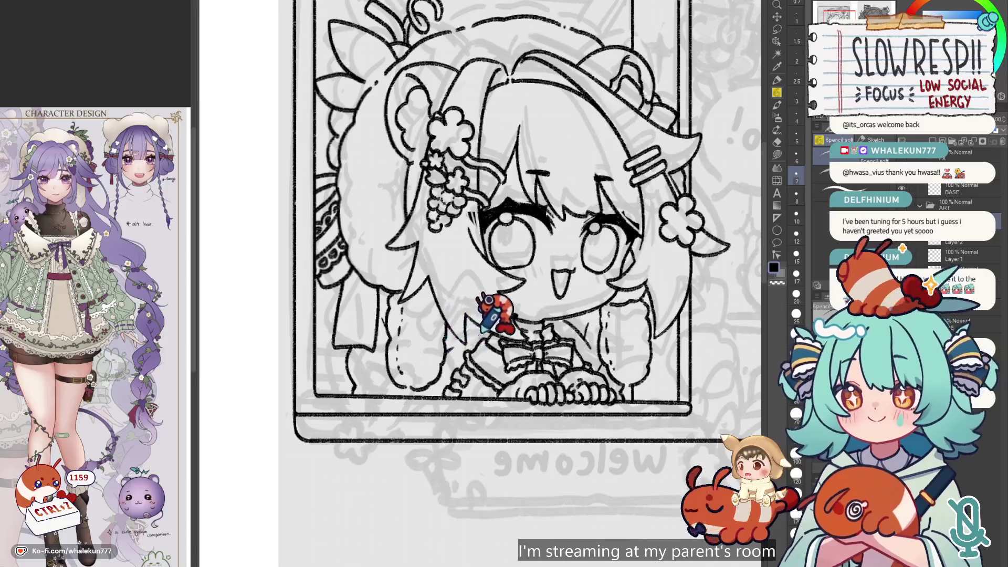
key("h")
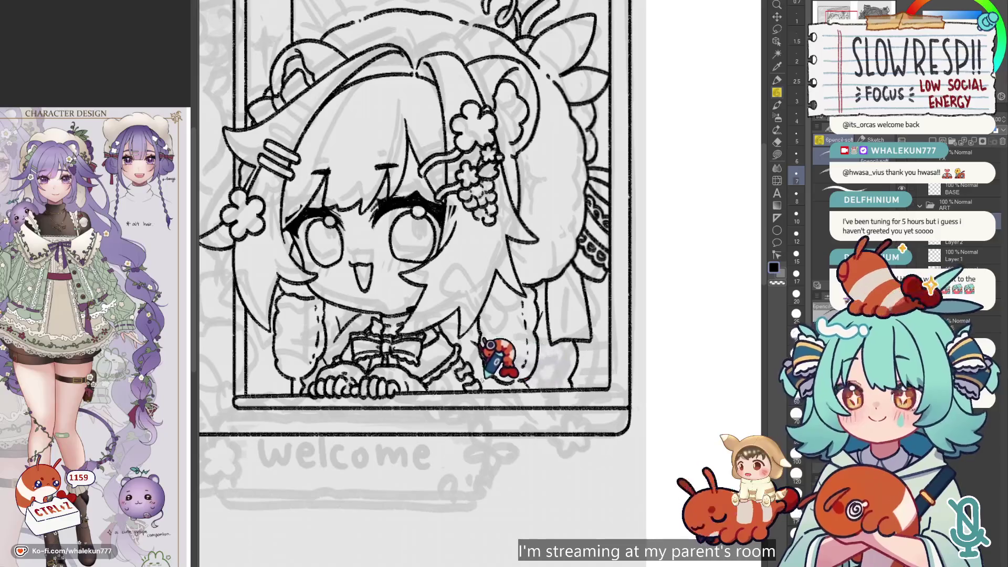
- Pan to centre the girl's face and check the line art mirrored
scroll(473, 315, "down", 2)
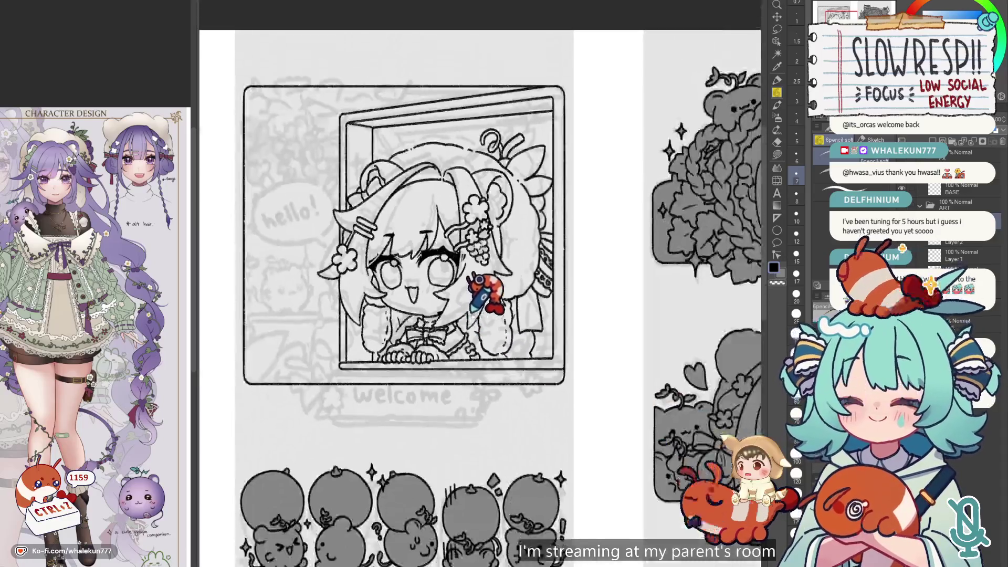
key("h")
key("h")
mouse_move(541, 273)
left_mouse_down()
mouse_move(551, 265)
mouse_move(570, 283)
left_mouse_up()
scroll(573, 283, "up", 2)
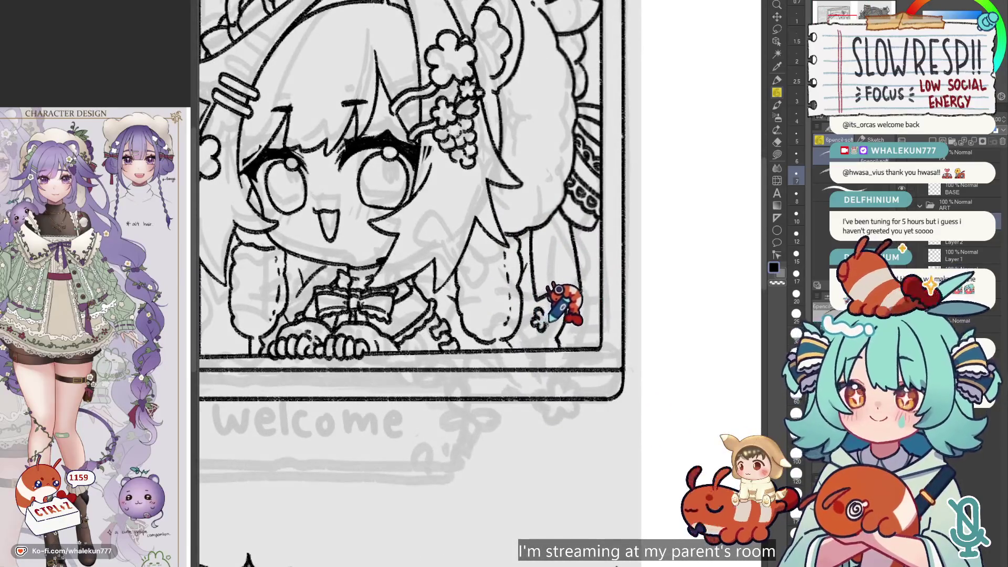
left_click_drag(551, 307, 641, 352)
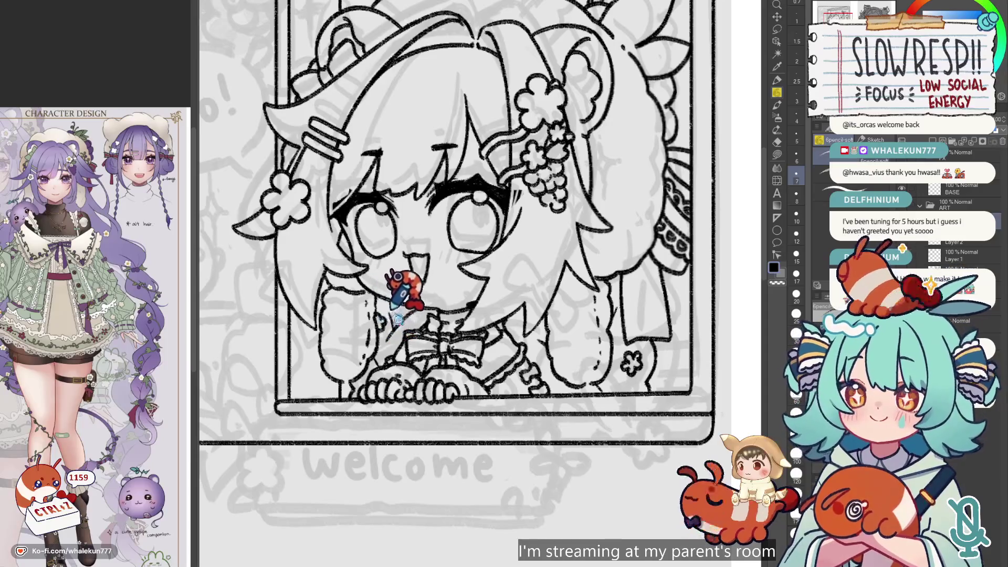
key("h")
key("h")
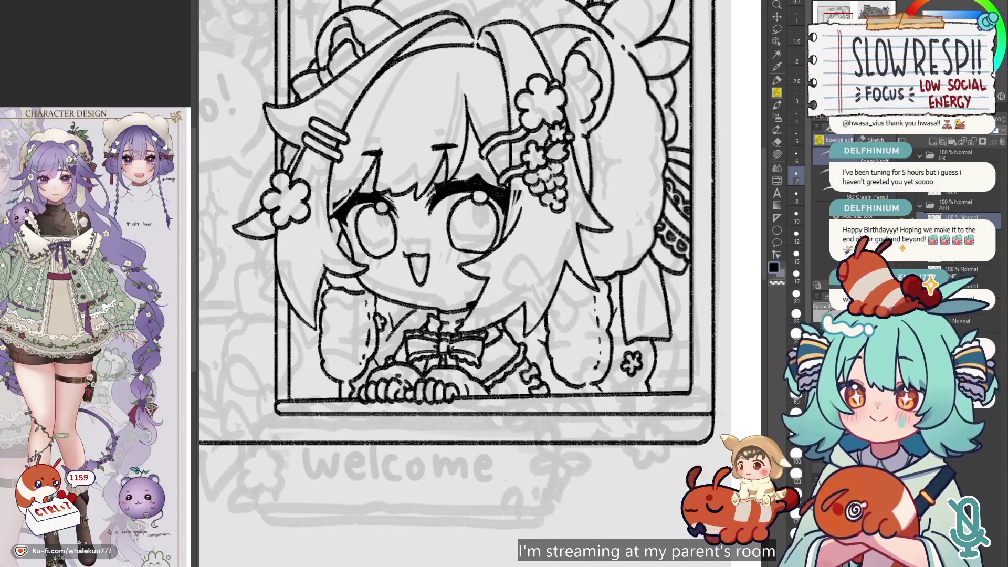
- Pan to the frame's right side and switch the drawing colour to transparent with C
left_click_drag(683, 215, 567, 267)
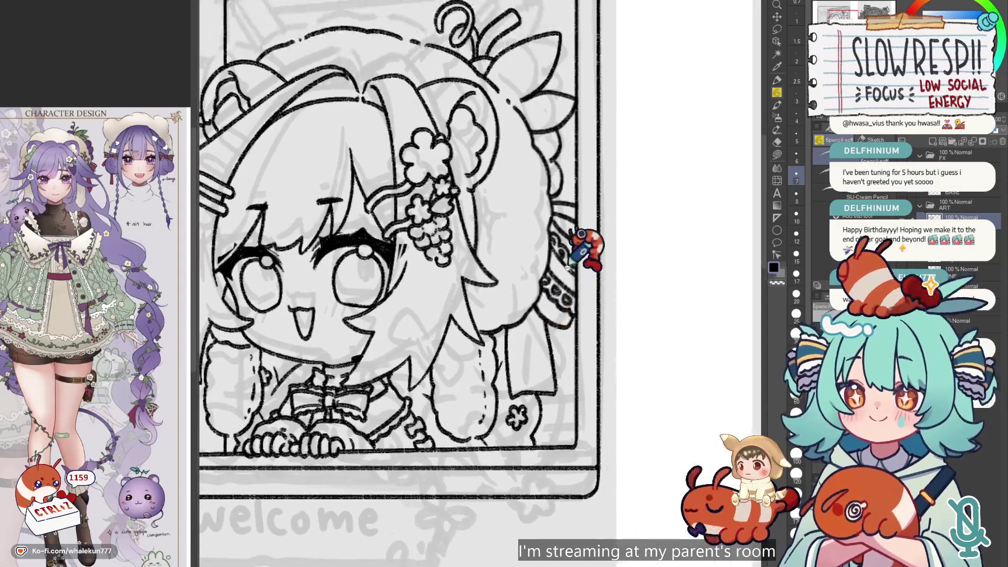
scroll(572, 257, "up", 2)
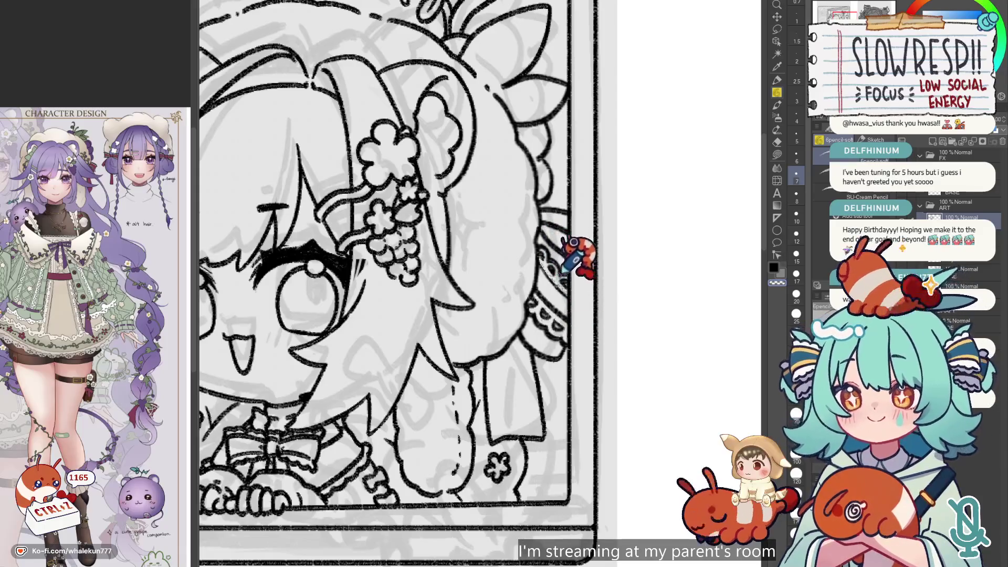
key("c")
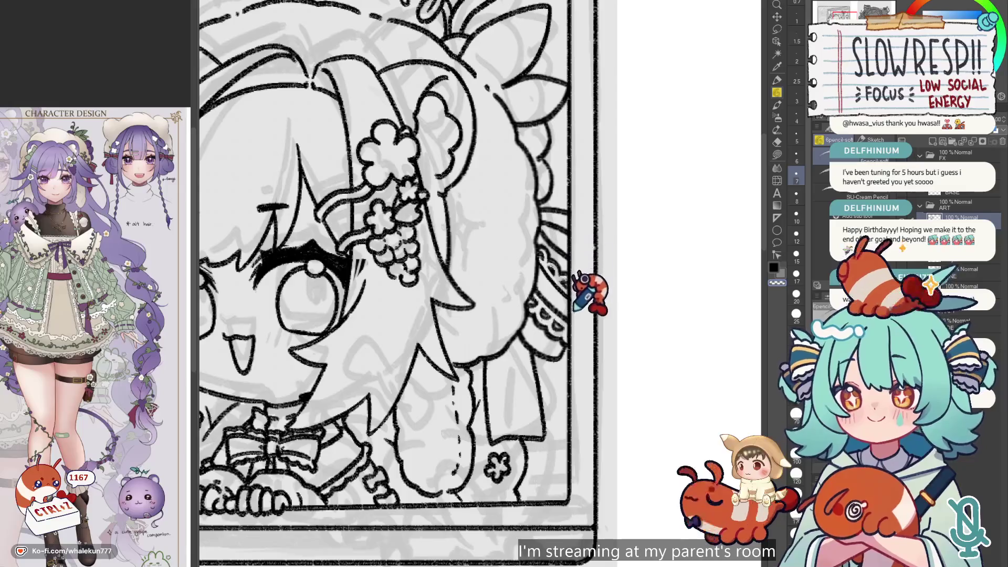
scroll(566, 271, "down", 3)
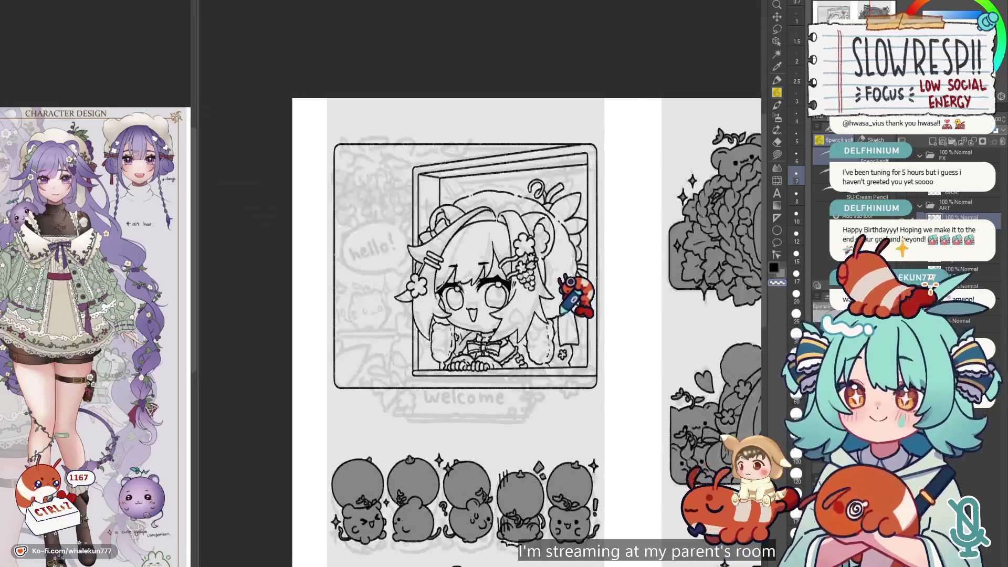
- Pan the canvas onto the window drawing and zoom the sub view reference to the character's head
left_click_drag(578, 312, 592, 311)
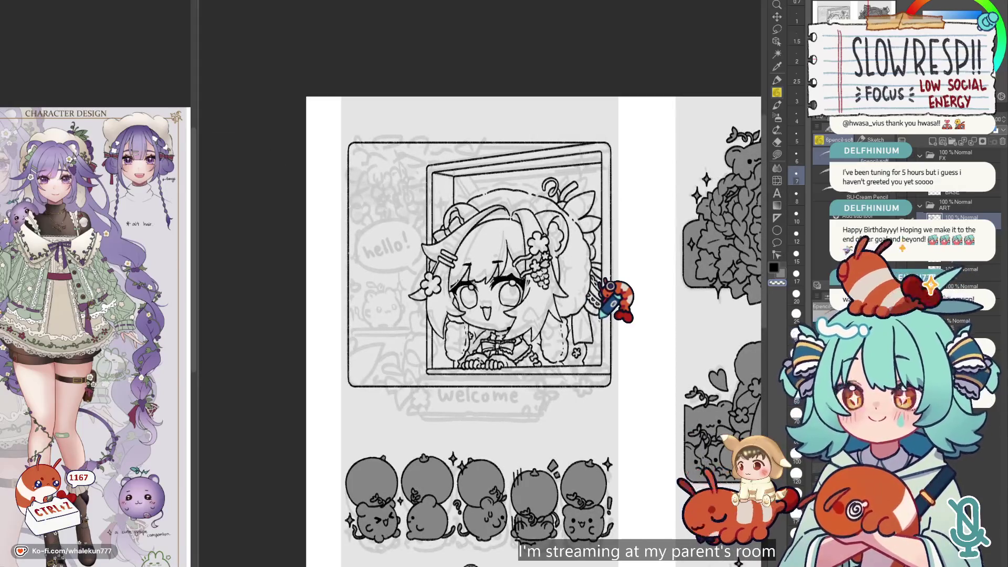
mouse_move(603, 315)
left_mouse_down()
mouse_move(506, 252)
mouse_move(555, 311)
left_mouse_up()
scroll(506, 253, "up", 3)
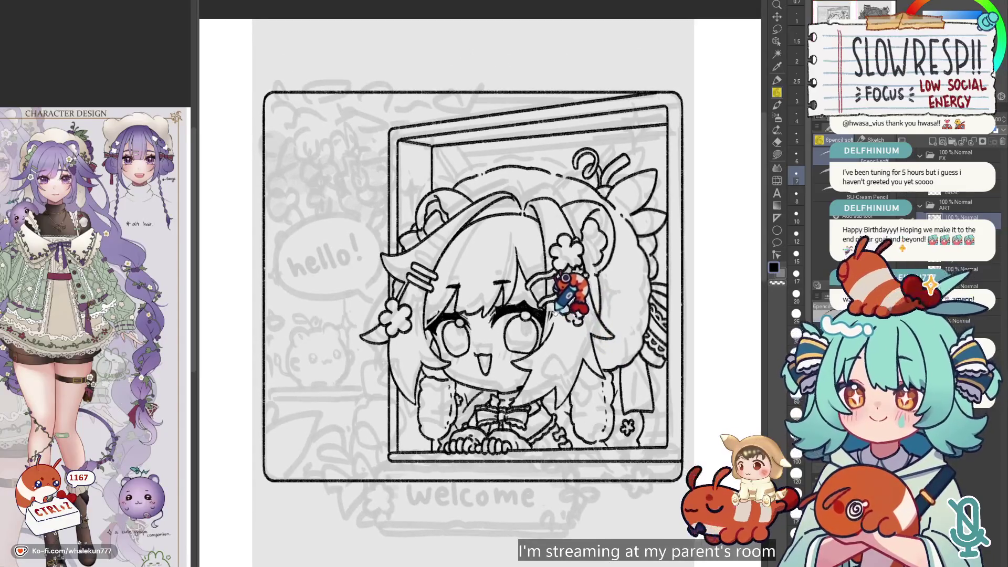
scroll(554, 314, "right", 2)
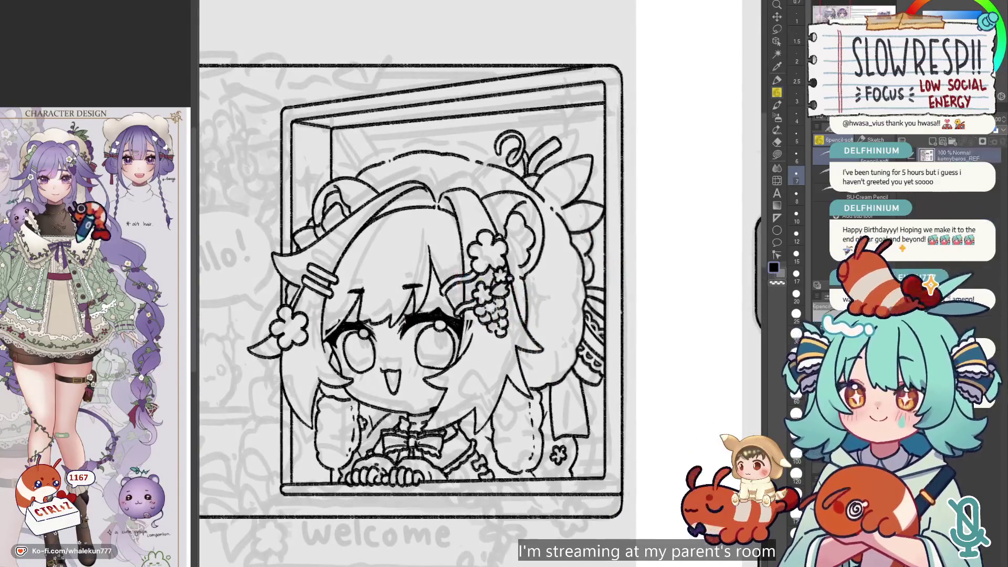
scroll(100, 399, "down", 10)
scroll(99, 396, "up", 5)
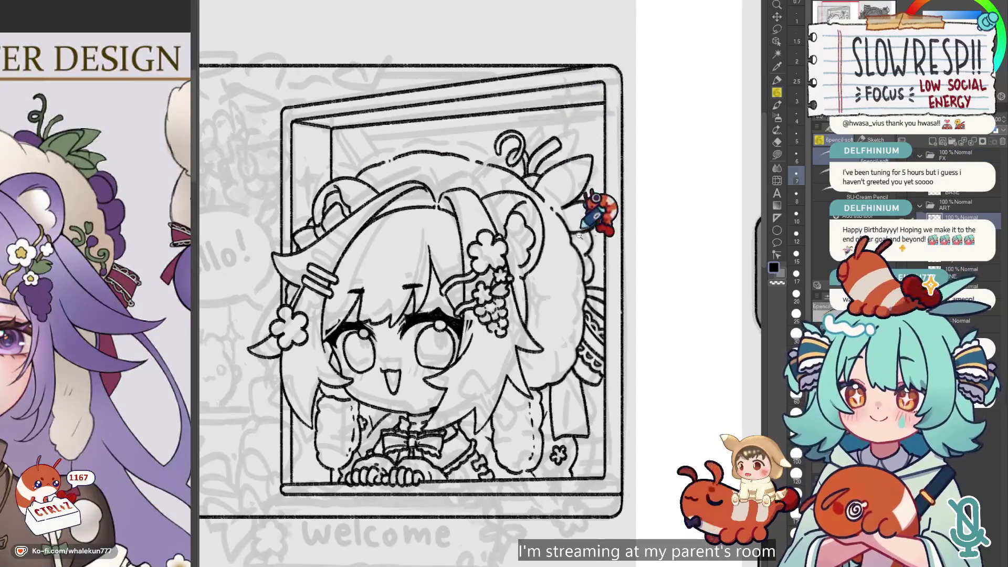
scroll(552, 252, "up", 3)
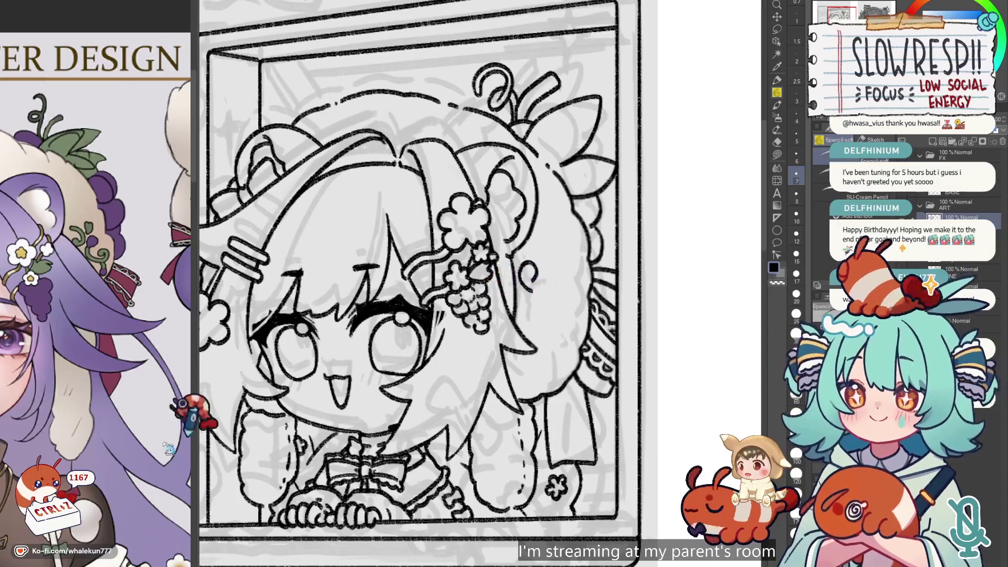
- Show the full chibi design reference, then undo the accidental reference layer and stray strokes near the hair
left_click(142, 370)
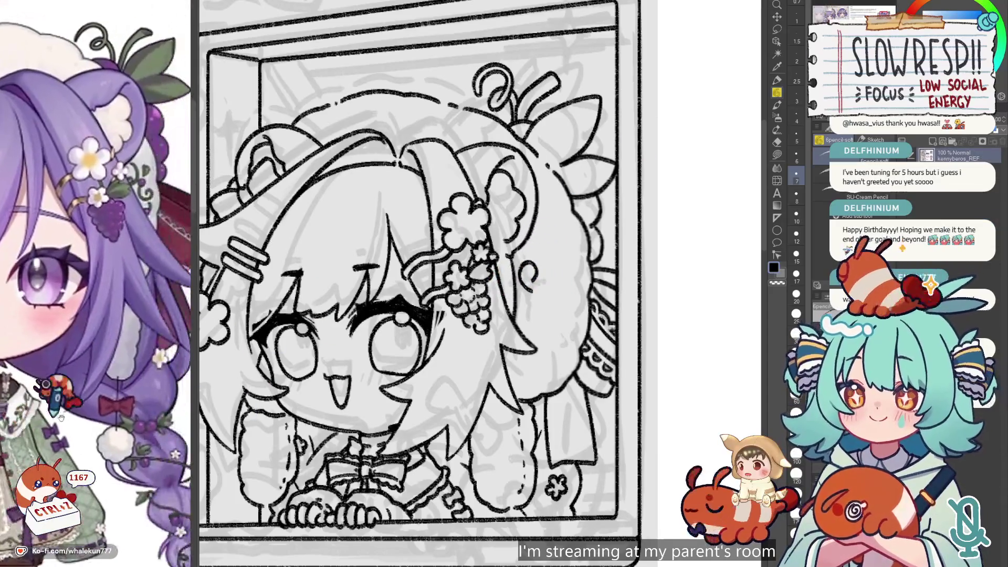
key("ctrl+z")
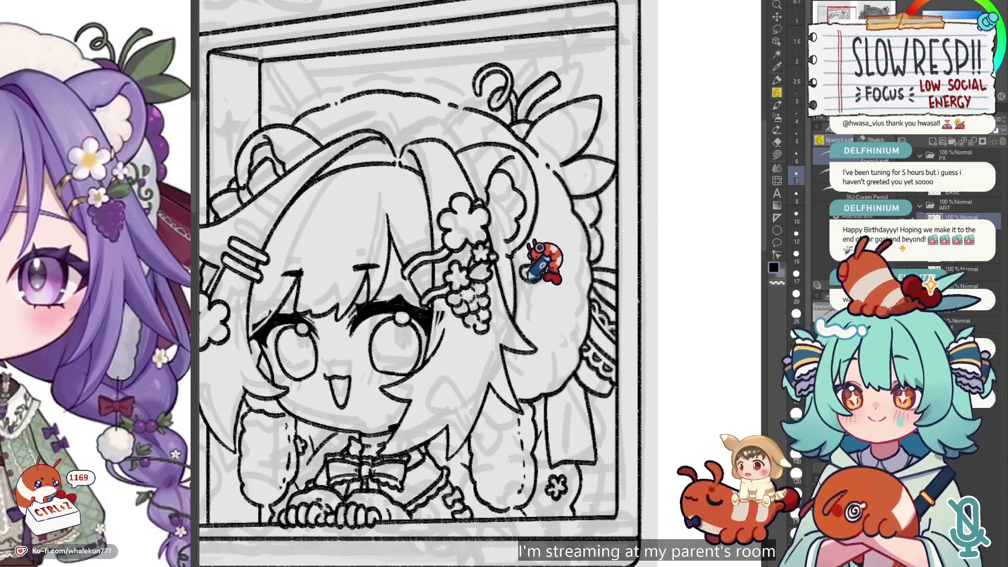
key("ctrl+z")
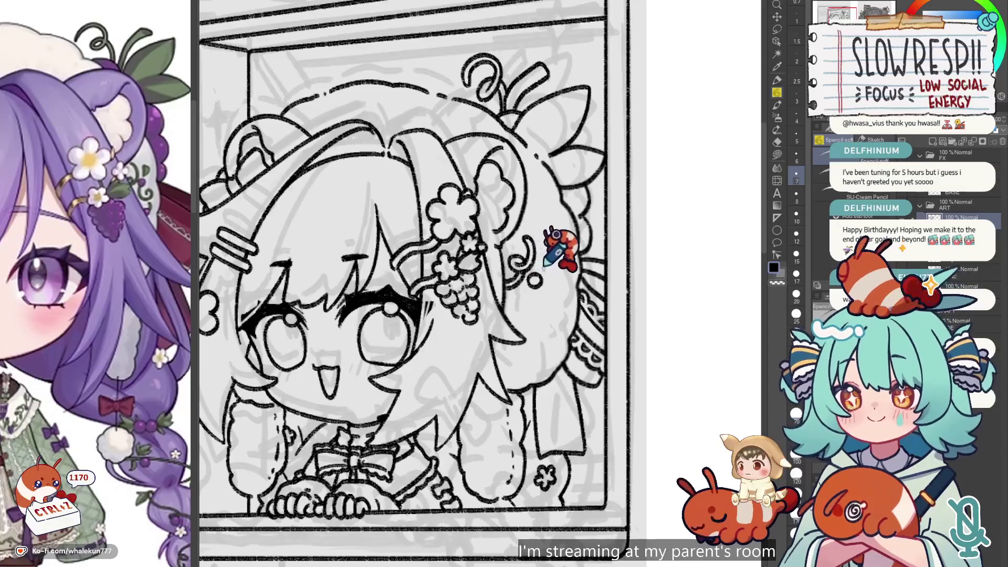
key("ctrl+z")
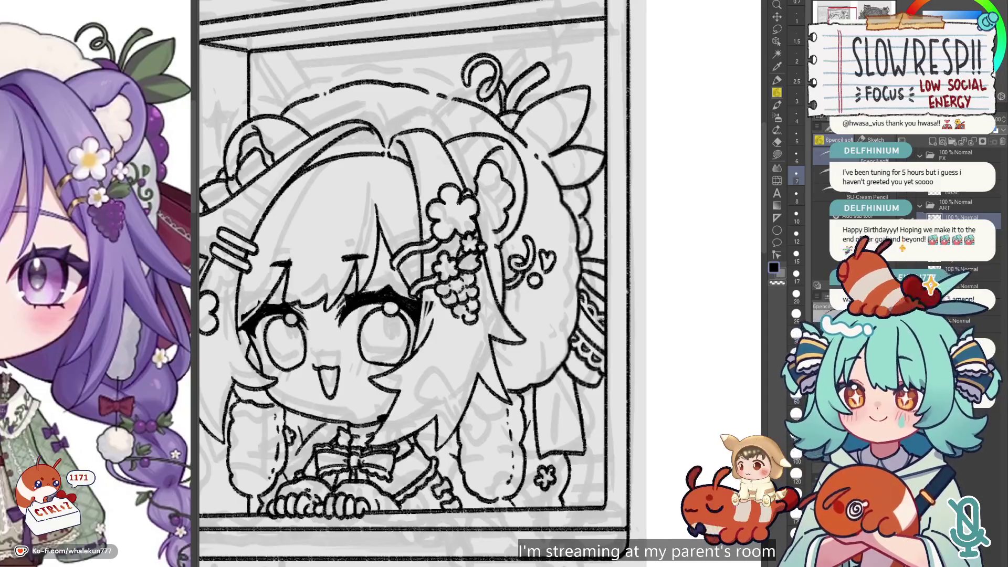
scroll(415, 284, "down", 1)
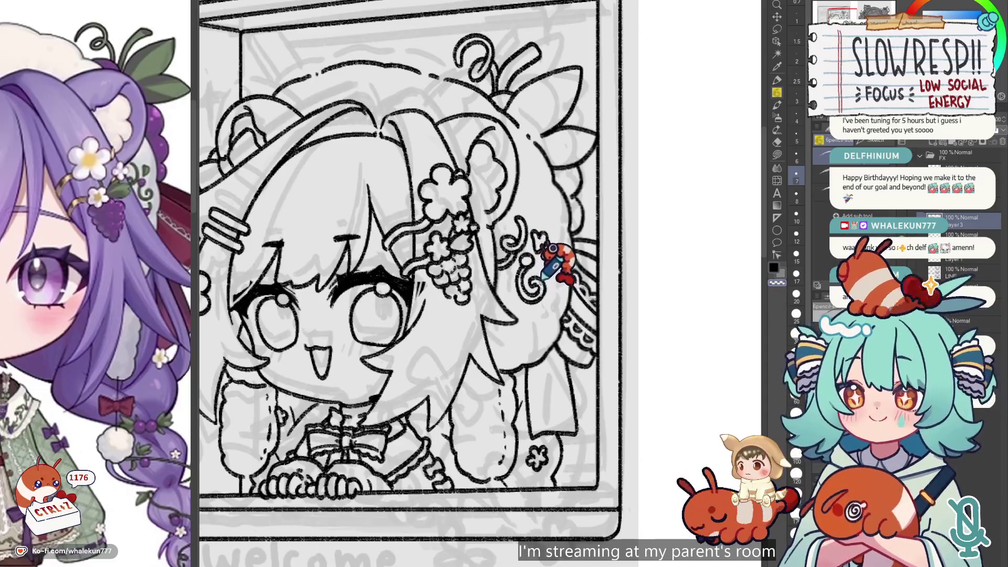
key("ctrl+z")
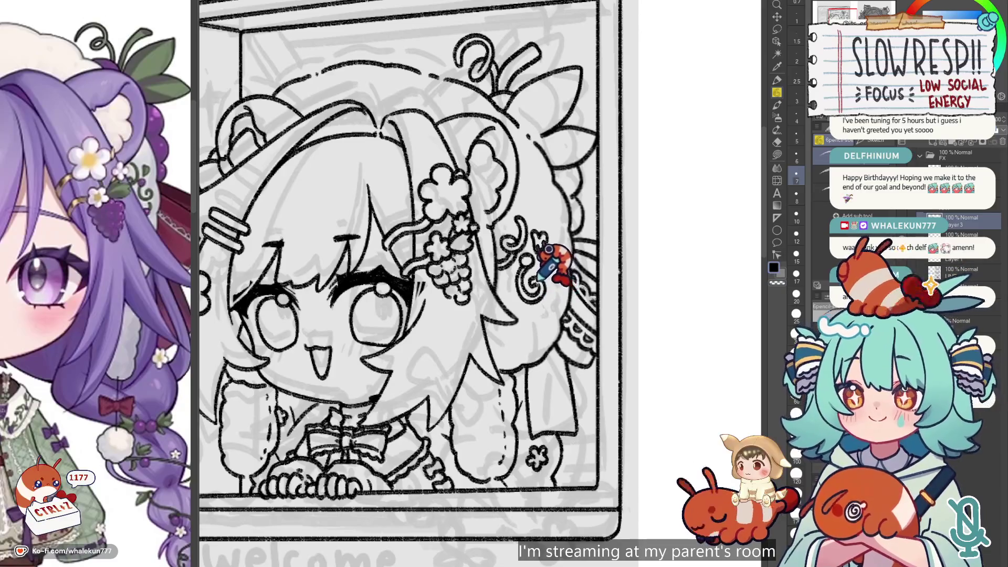
scroll(543, 286, "down", 1)
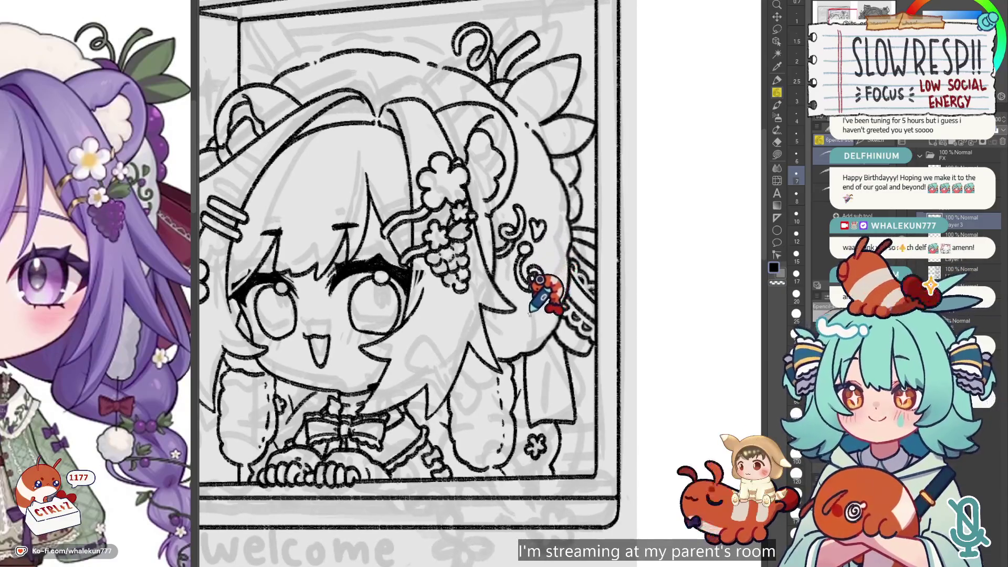
key("ctrl+z")
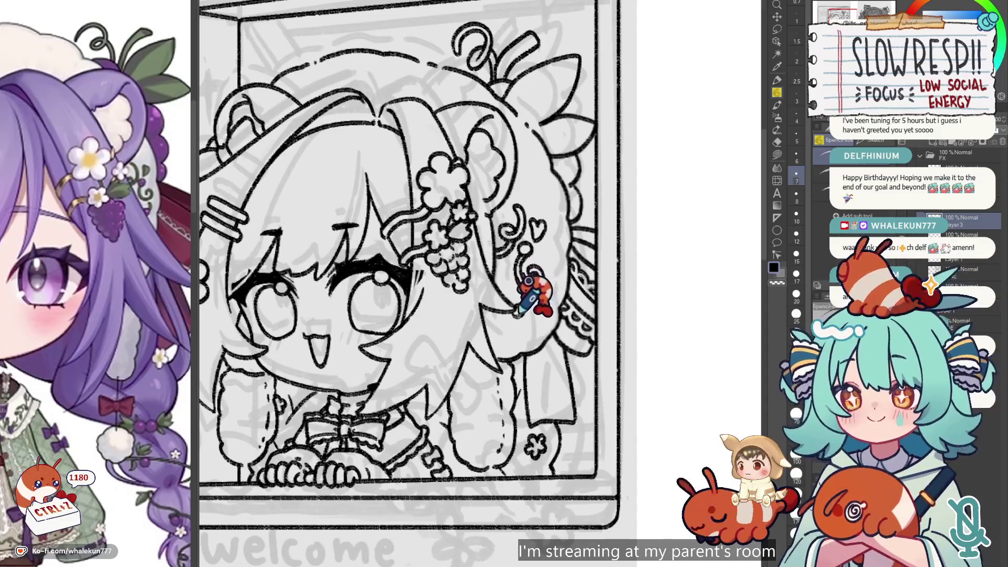
scroll(517, 314, "up", 1)
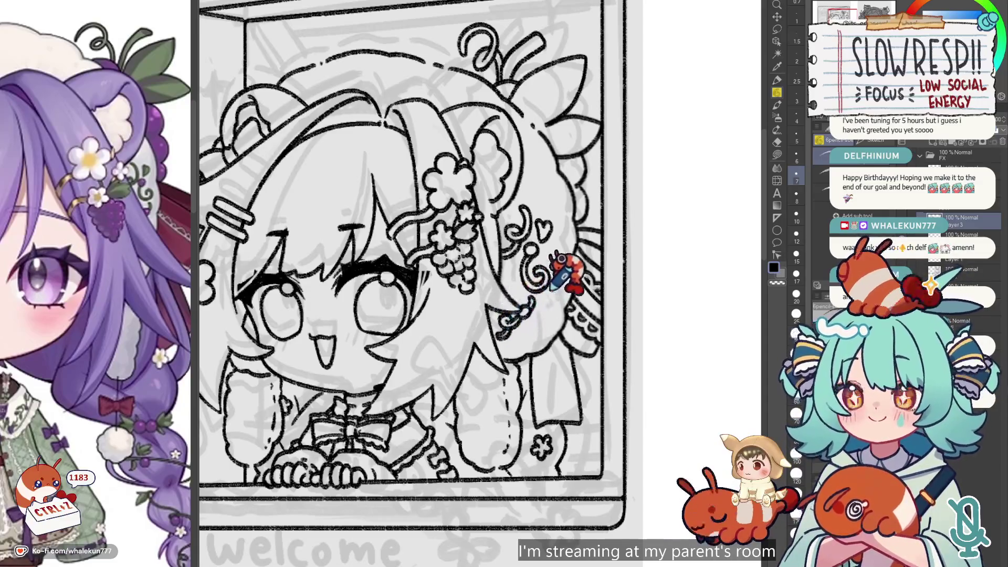
scroll(525, 294, "down", 5)
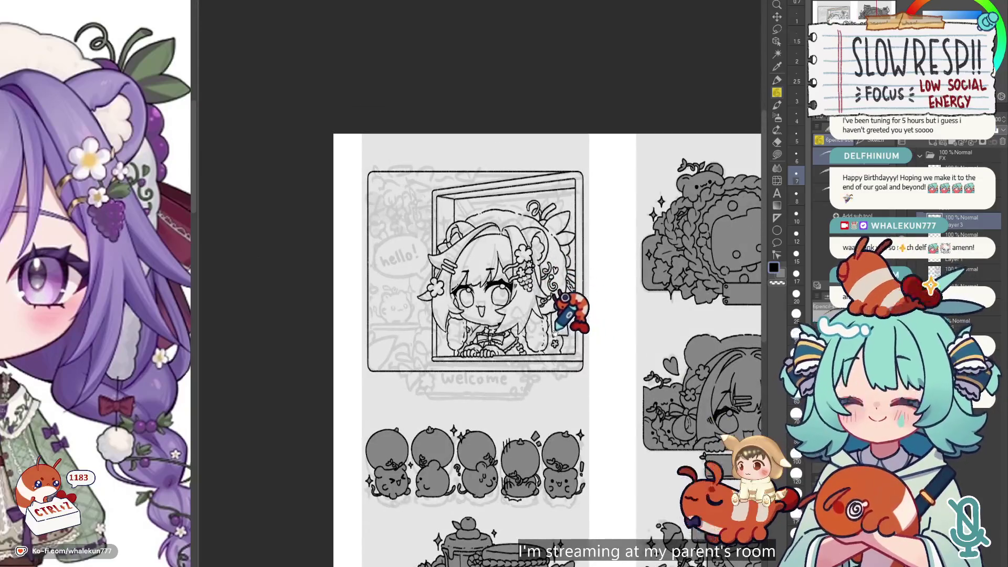
scroll(94, 442, "down", 5)
left_click_drag(103, 465, 127, 420)
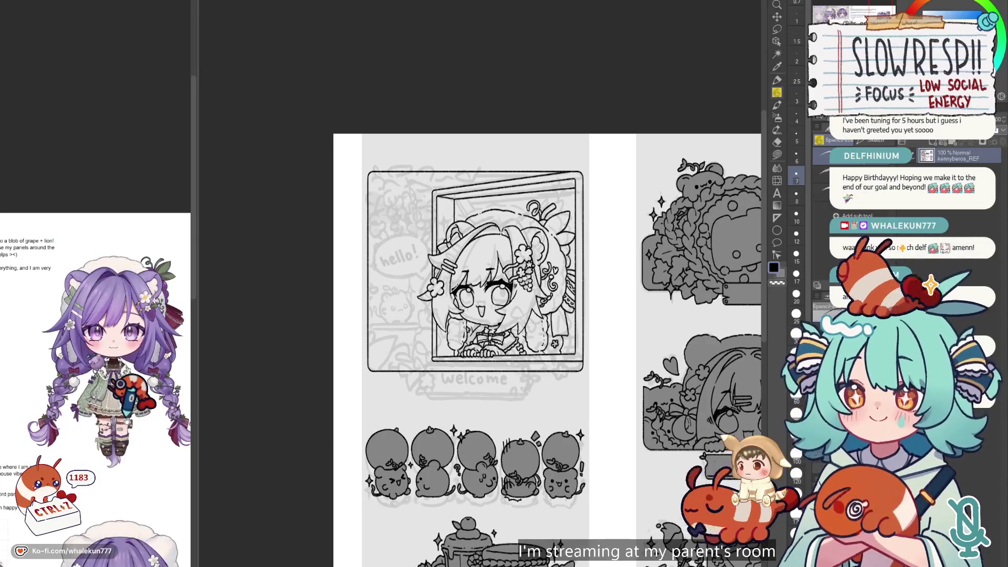
key("h")
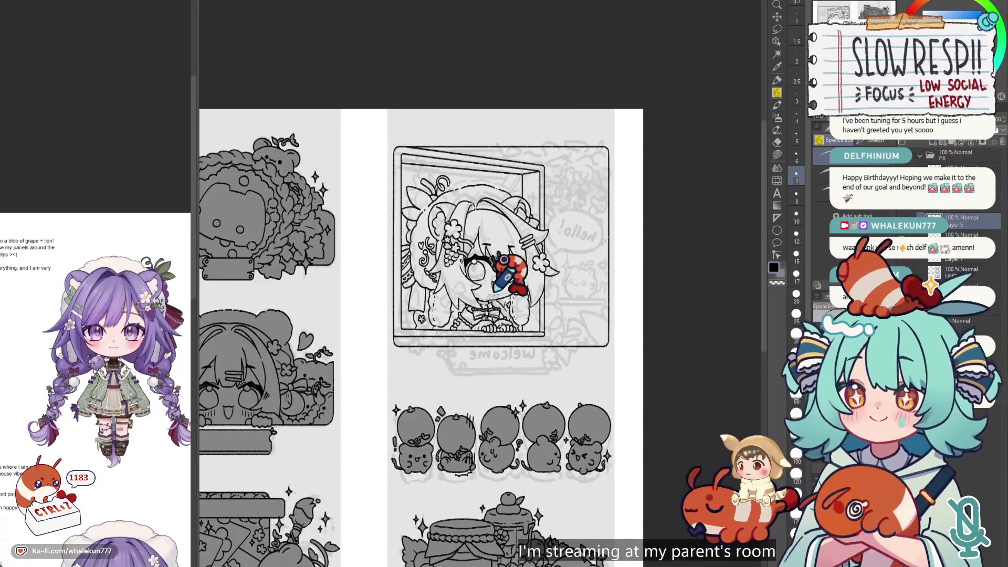
key("h")
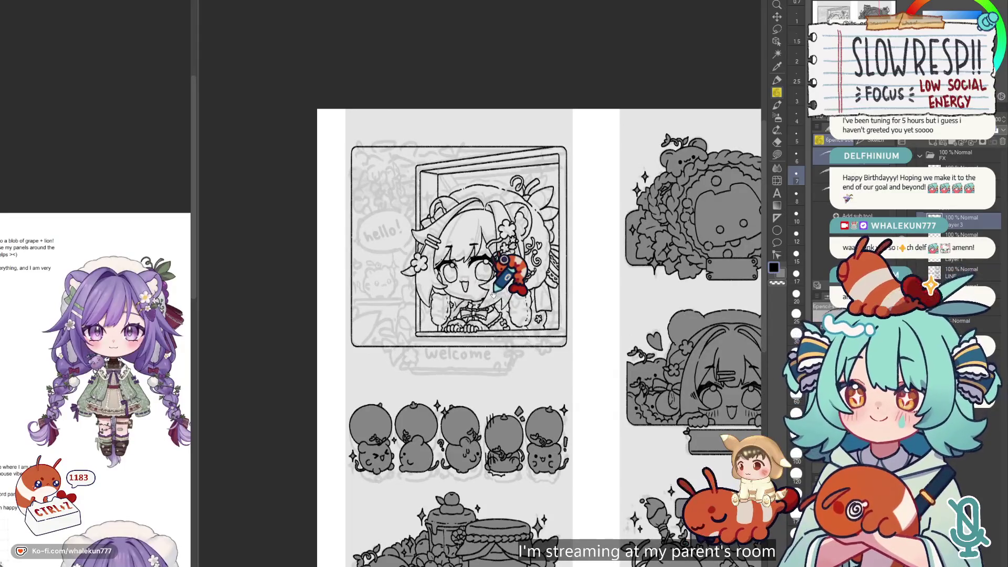
scroll(494, 295, "up", 2)
scroll(113, 366, "up", 5)
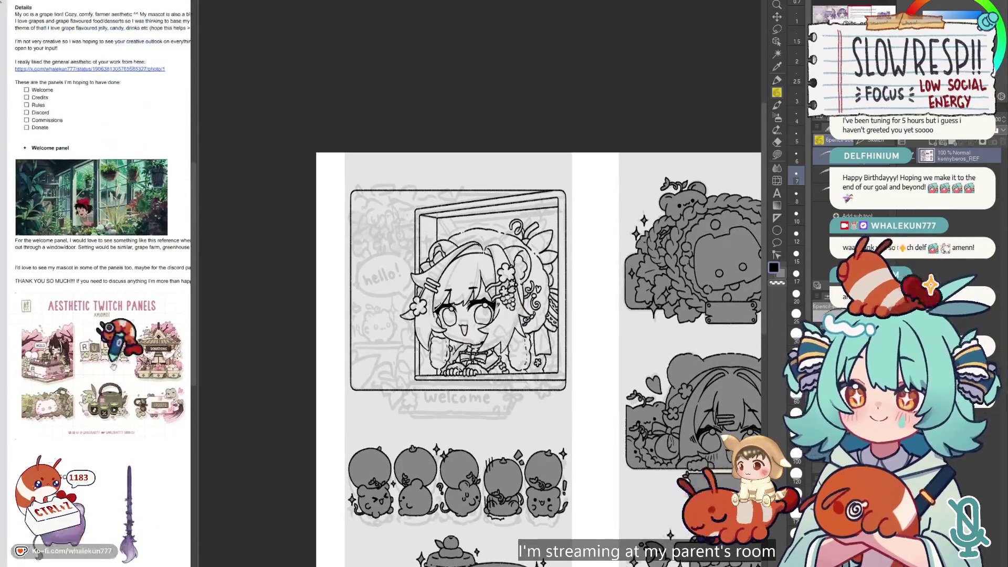
left_click_drag(113, 366, 75, 512)
left_click_drag(590, 232, 523, 310)
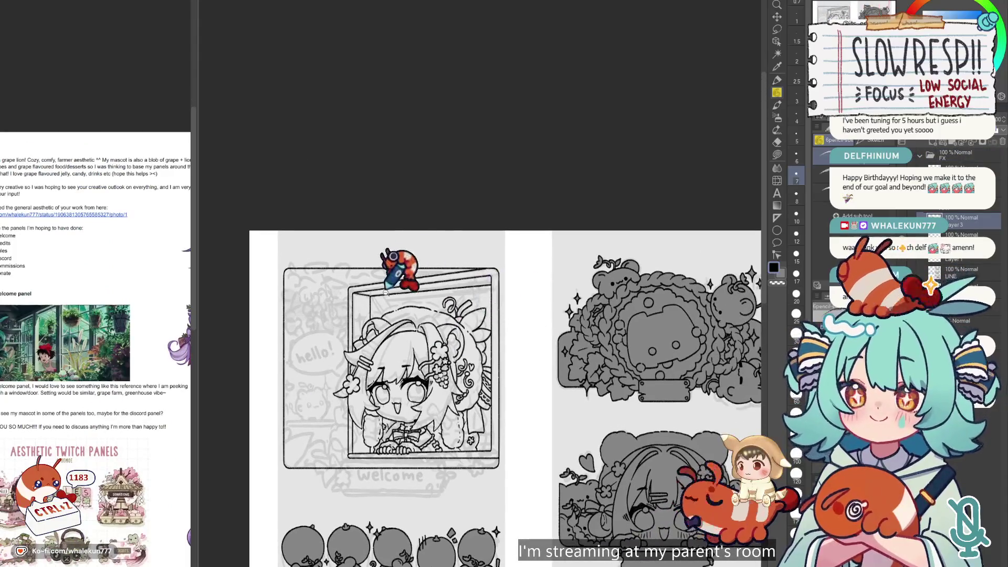
scroll(385, 292, "up", 3)
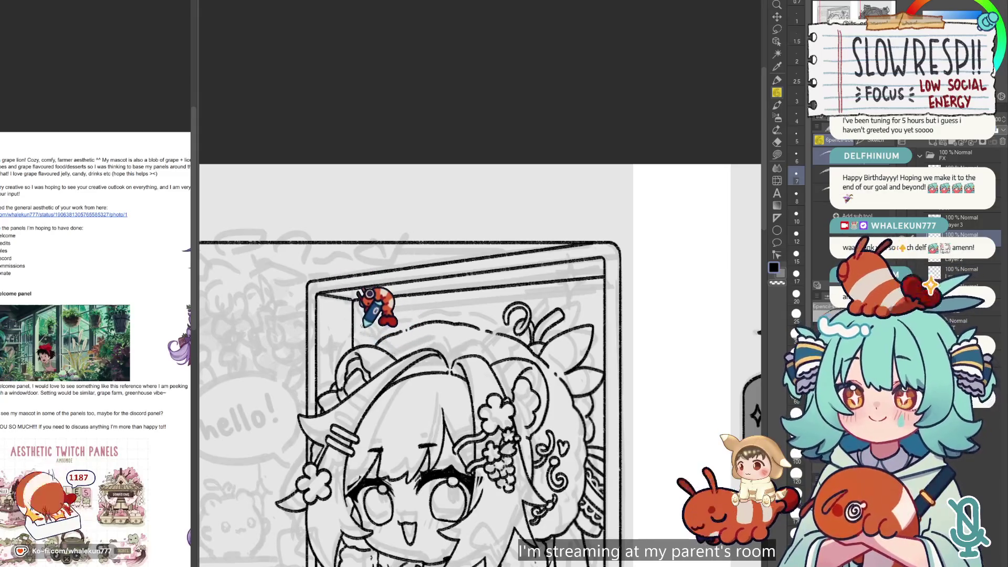
- Draw a straight edge on the inner window frame, then undo the stray diagonal stroke
key("ctrl+z")
left_click_drag(339, 318, 394, 348)
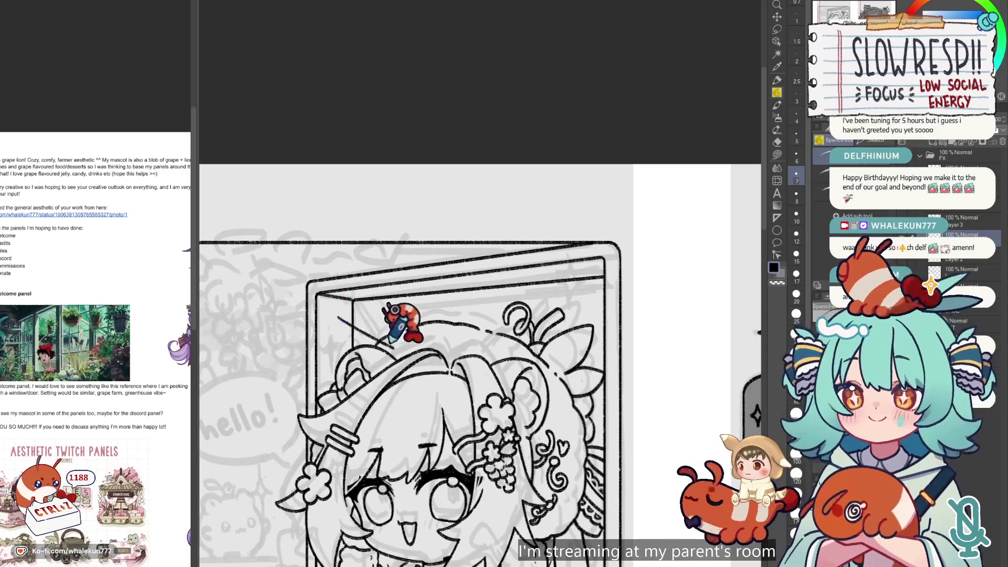
key("ctrl+plus")
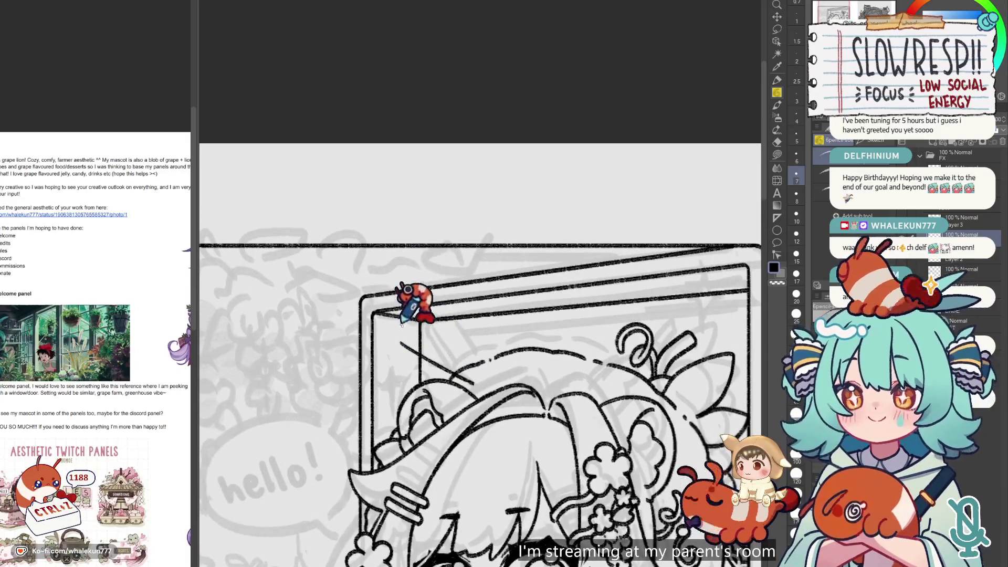
key("ctrl+z")
key("ctrl+z")
key("ctrl+z")
- Tilt and pan to the window's top, then rule a long straight line across the frame
mouse_move(409, 317)
left_mouse_down()
mouse_move(490, 270)
mouse_move(597, 332)
mouse_move(507, 268)
mouse_move(403, 301)
left_mouse_up()
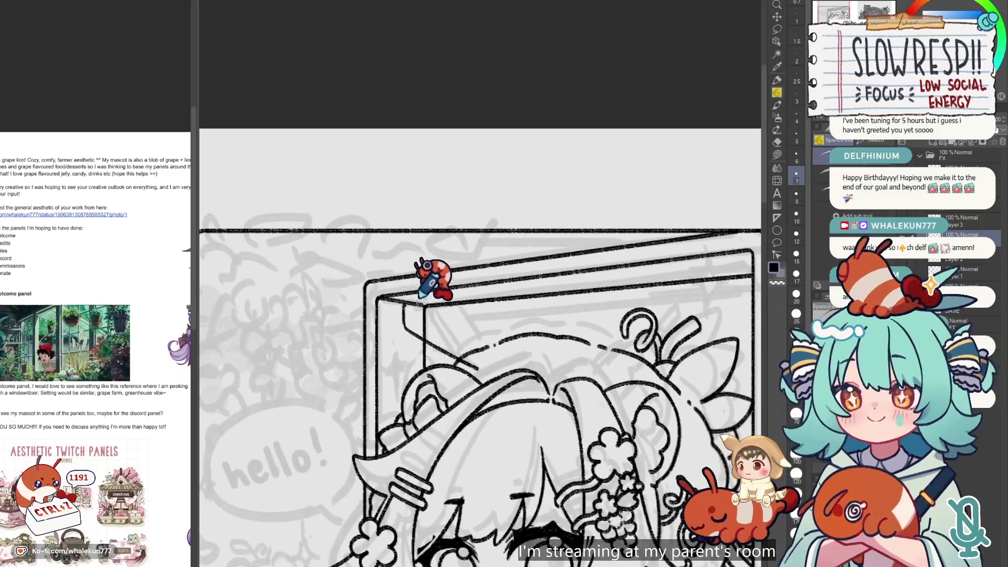
left_click_drag(428, 266, 424, 276)
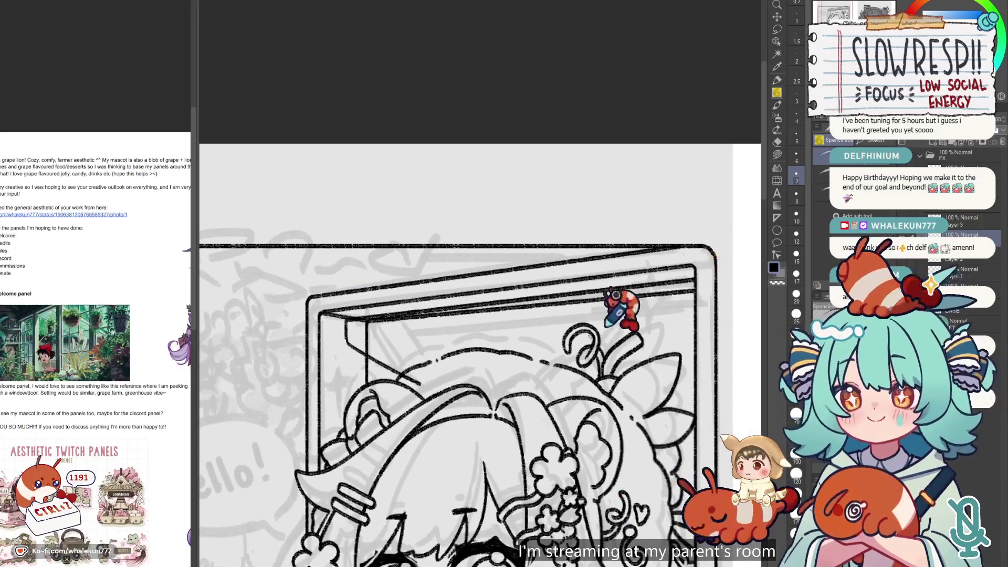
left_click_drag(615, 295, 601, 287)
left_click_drag(443, 363, 473, 344)
left_click_drag(369, 314, 711, 279)
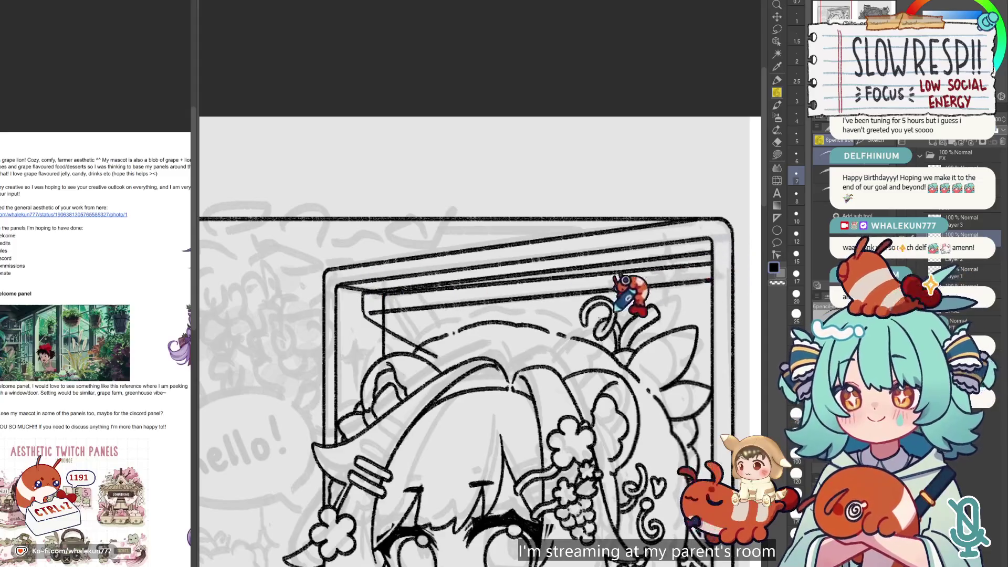
scroll(519, 315, "down", 5)
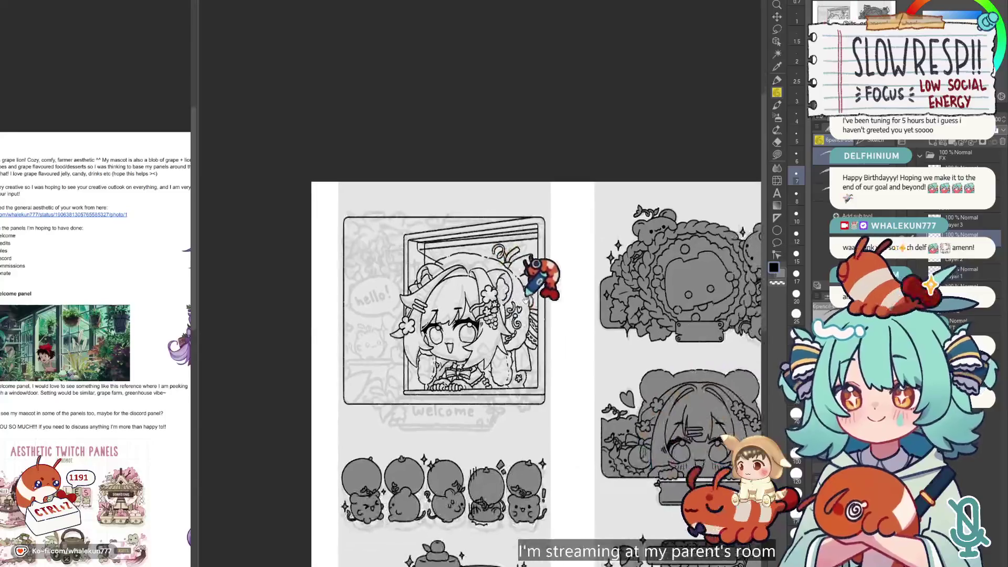
scroll(525, 300, "up", 5)
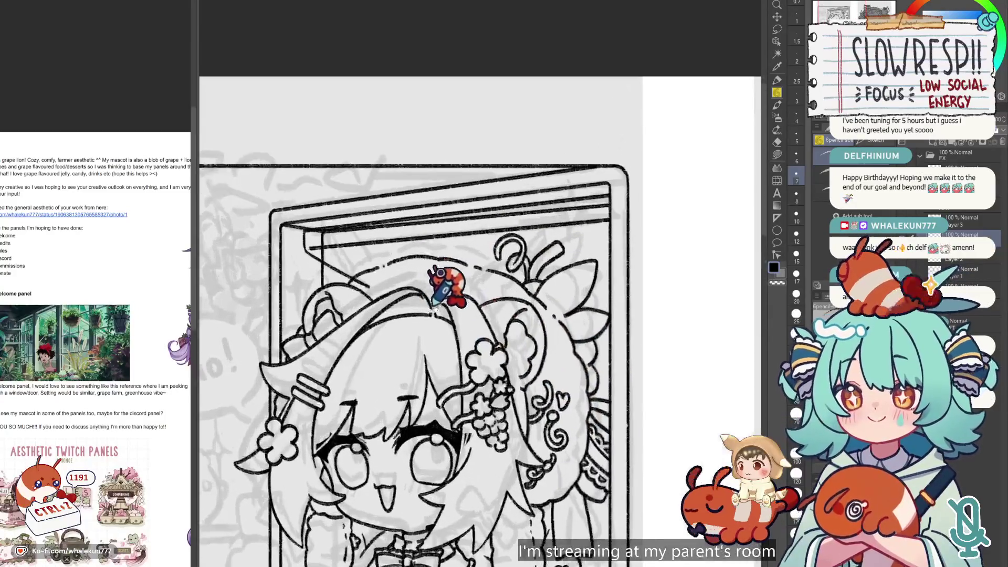
scroll(432, 304, "down", 3)
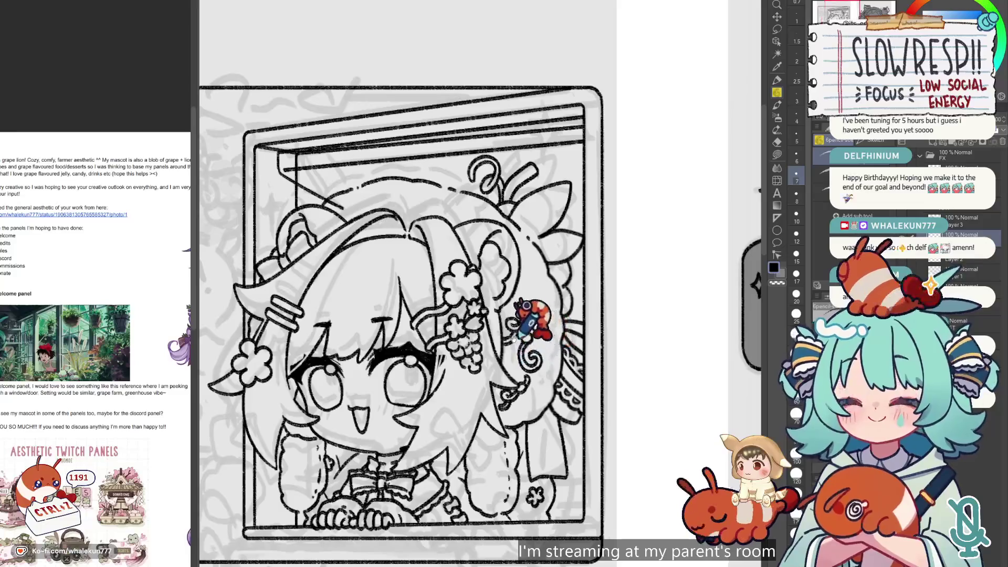
- Zoom out to the whole welcome panel, try a line from the frame's upper left, then undo it
left_click_drag(515, 340, 579, 414)
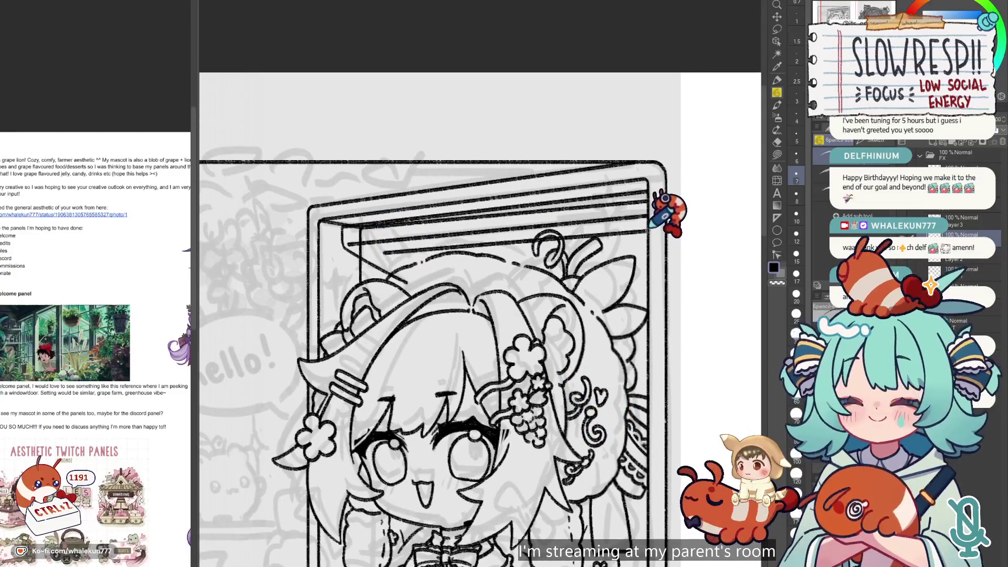
scroll(435, 218, "up", 2)
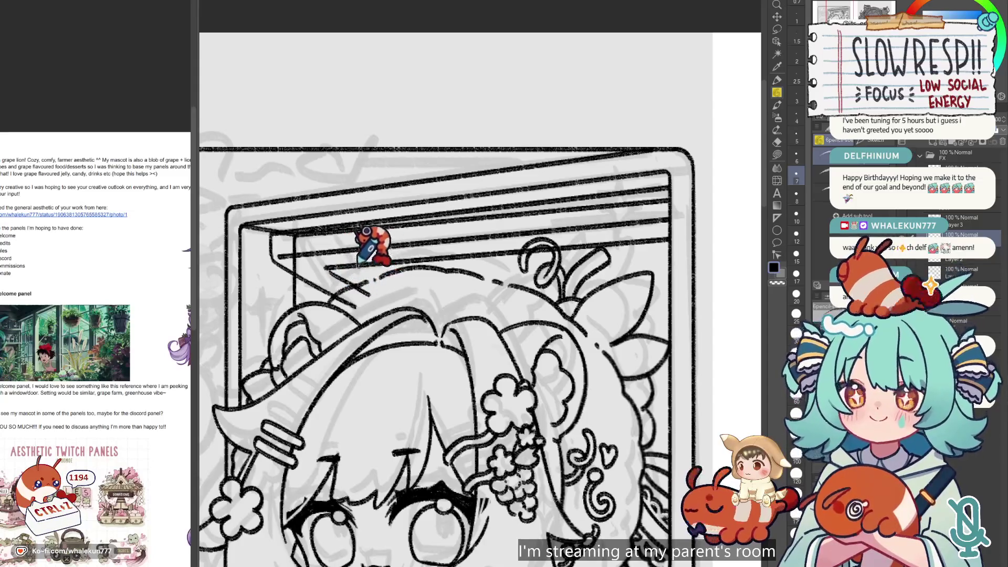
key("ctrl+minus")
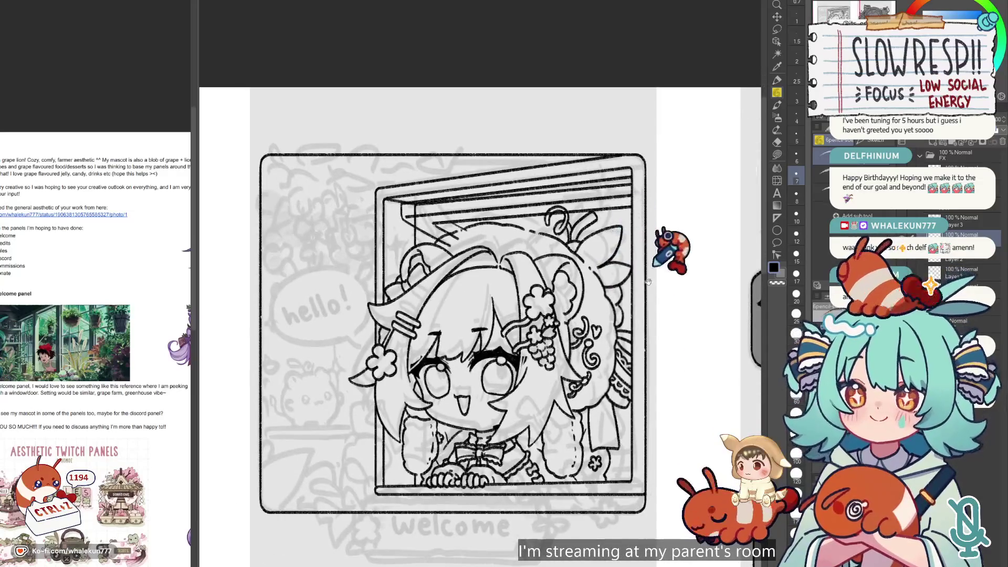
scroll(630, 252, "down", 2)
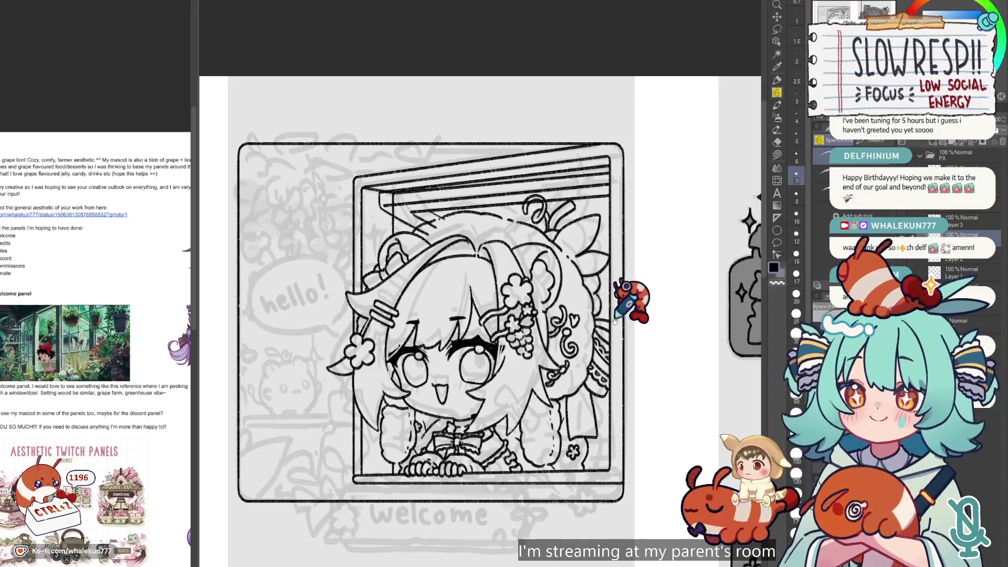
scroll(617, 284, "up", 2)
left_click_drag(261, 187, 537, 338)
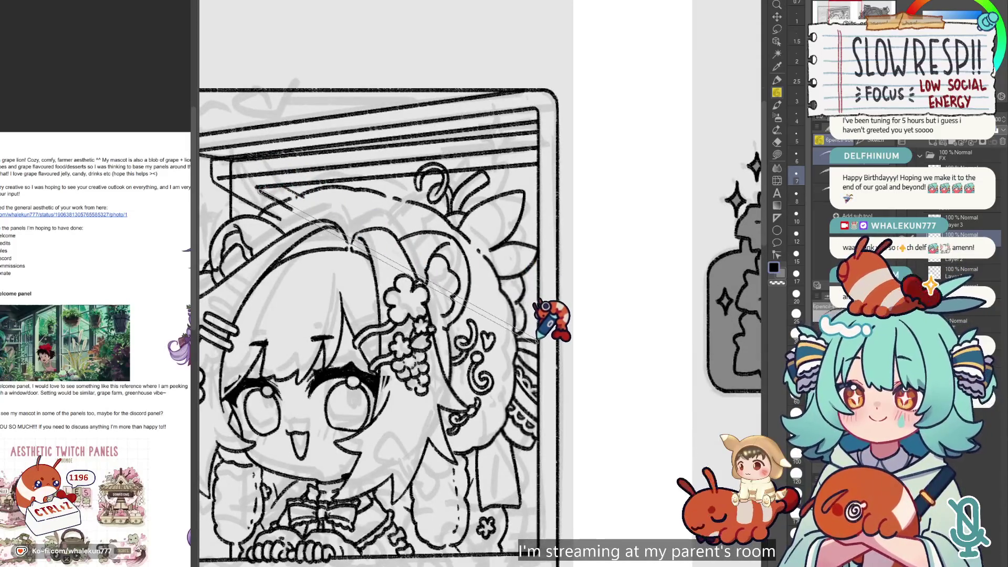
key("ctrl+z")
key("ctrl+z")
key("ctrl+z")
key("ctrl+z")
key("ctrl+z")
key("ctrl+z")
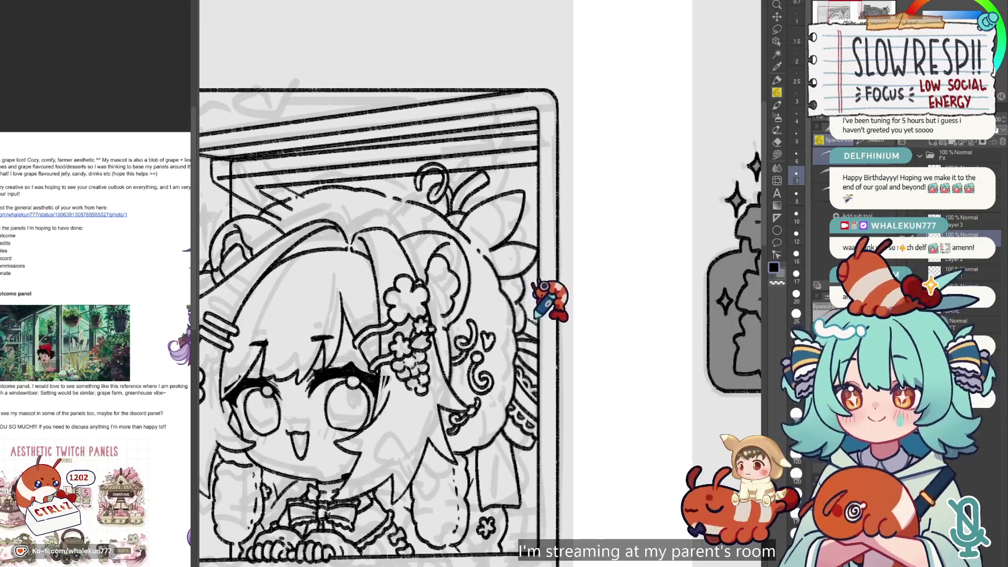
- Erase the extra line along the window's top frame and set the eraser size to 10
scroll(546, 225, "down", 2)
scroll(472, 263, "up", 2)
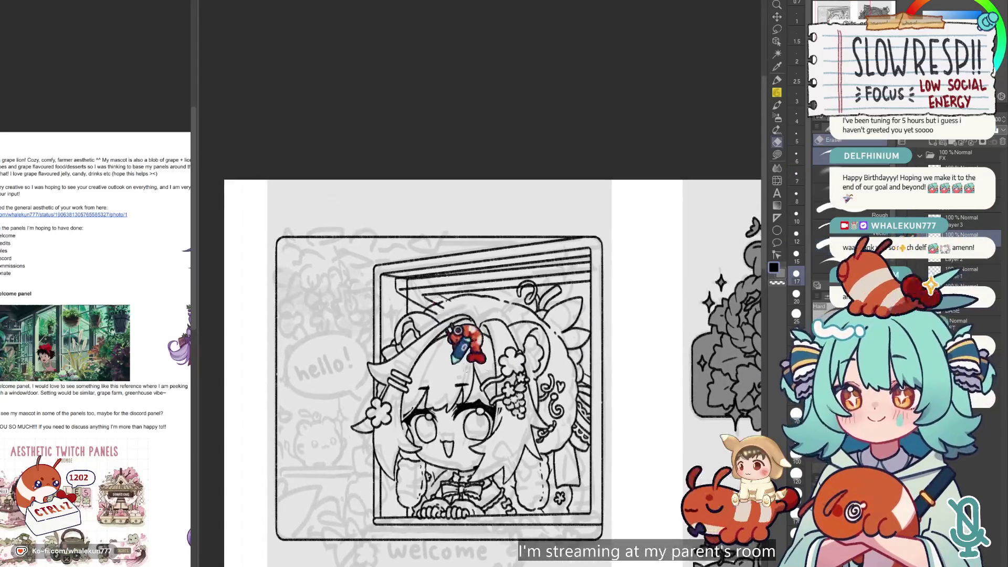
key("e")
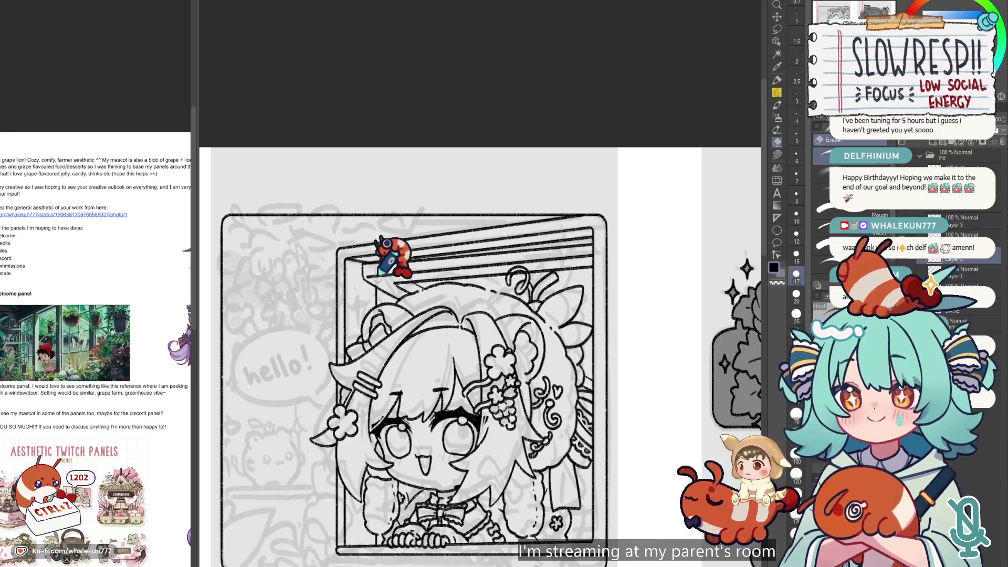
left_click_drag(368, 268, 575, 242)
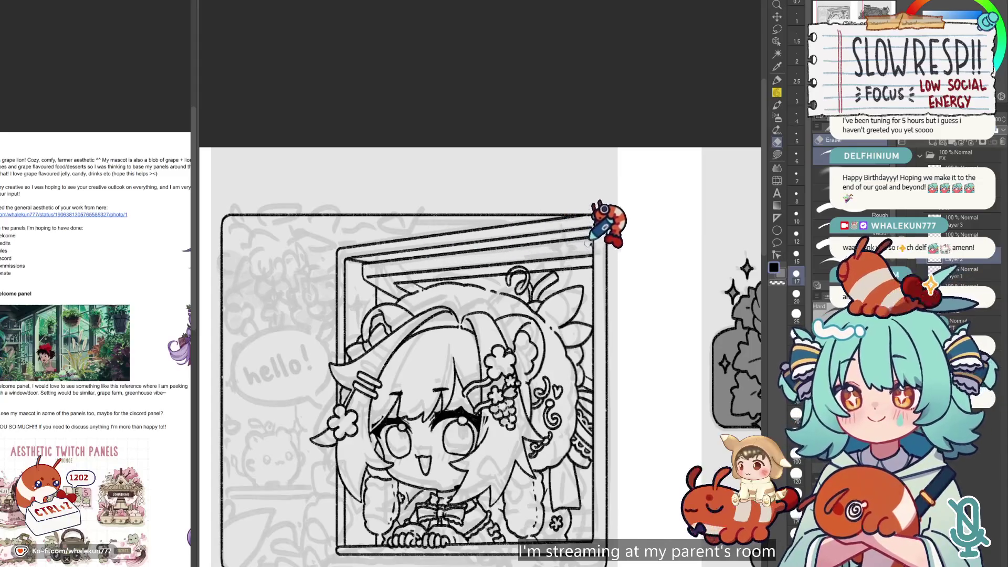
scroll(589, 292, "down", 3)
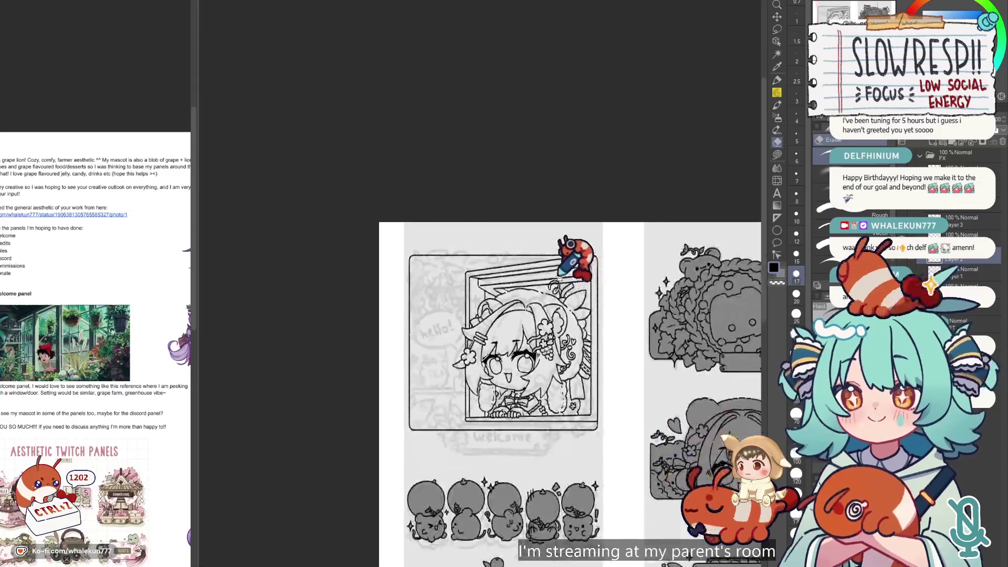
scroll(545, 197, "up", 5)
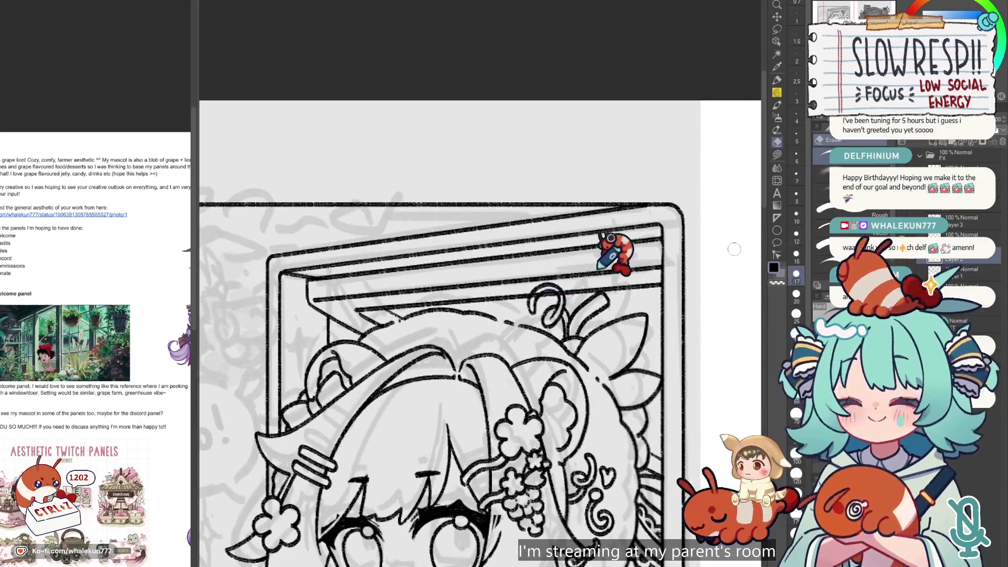
key("ctrl+e")
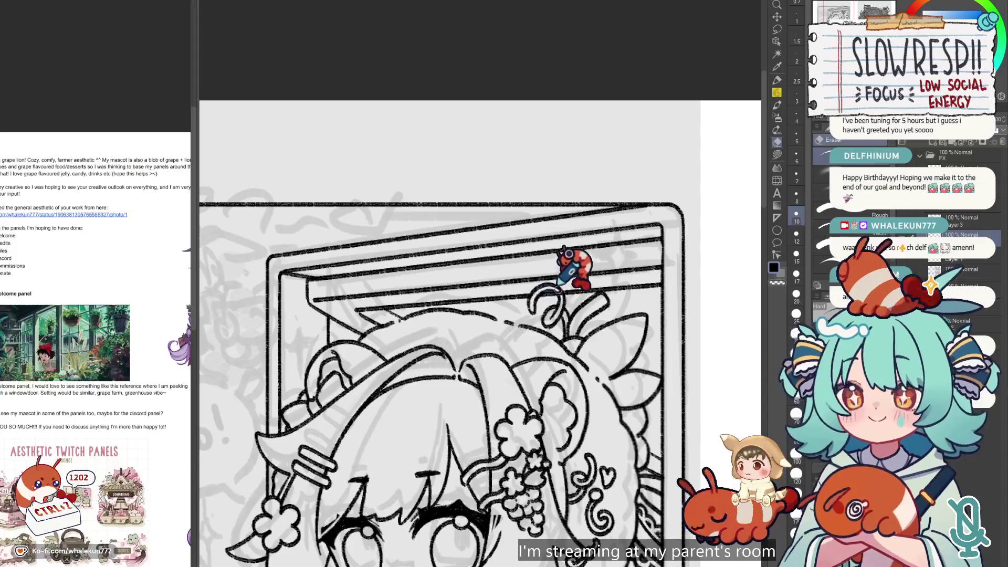
scroll(565, 289, "down", 5)
scroll(576, 227, "up", 1)
- Flip the canvas back and forth to check proportions and switch back to the pencil
key("h")
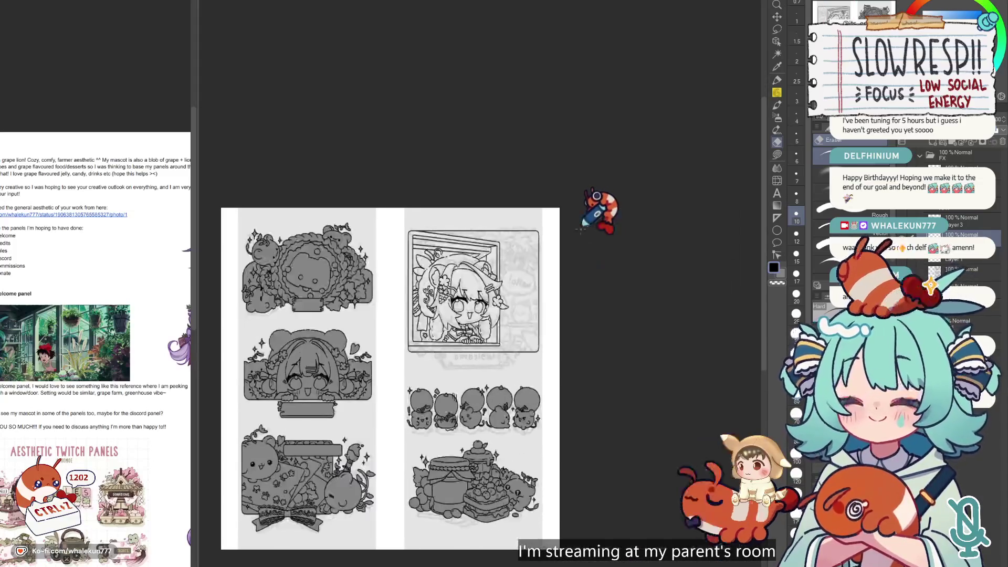
key("h")
key("p")
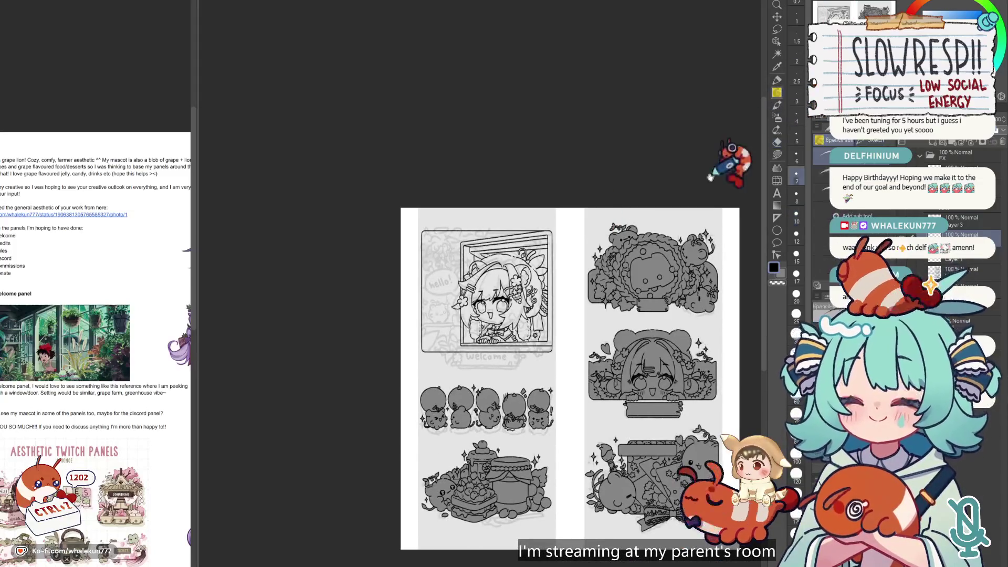
key("h")
key("h")
scroll(542, 257, "up", 3)
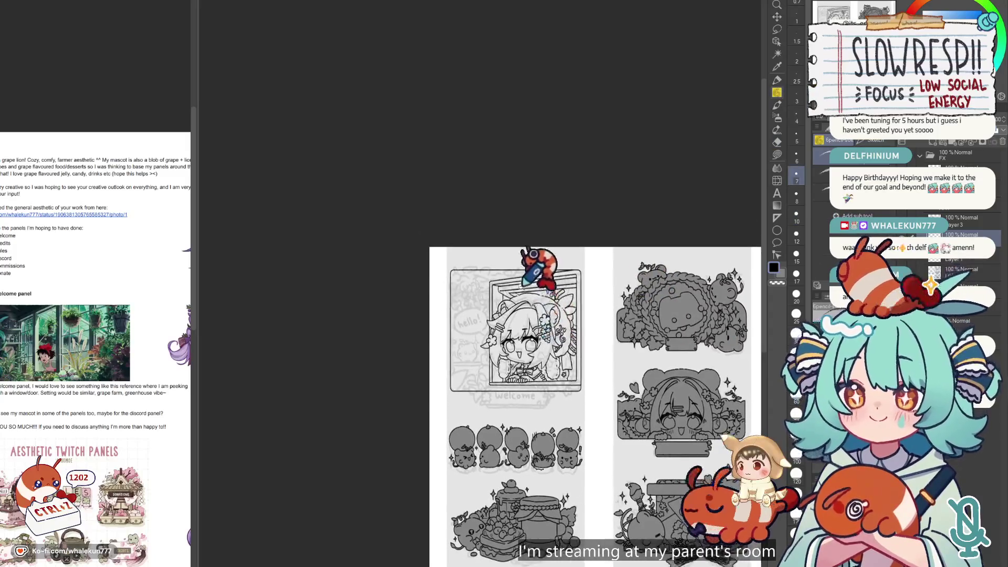
scroll(604, 273, "down", 2)
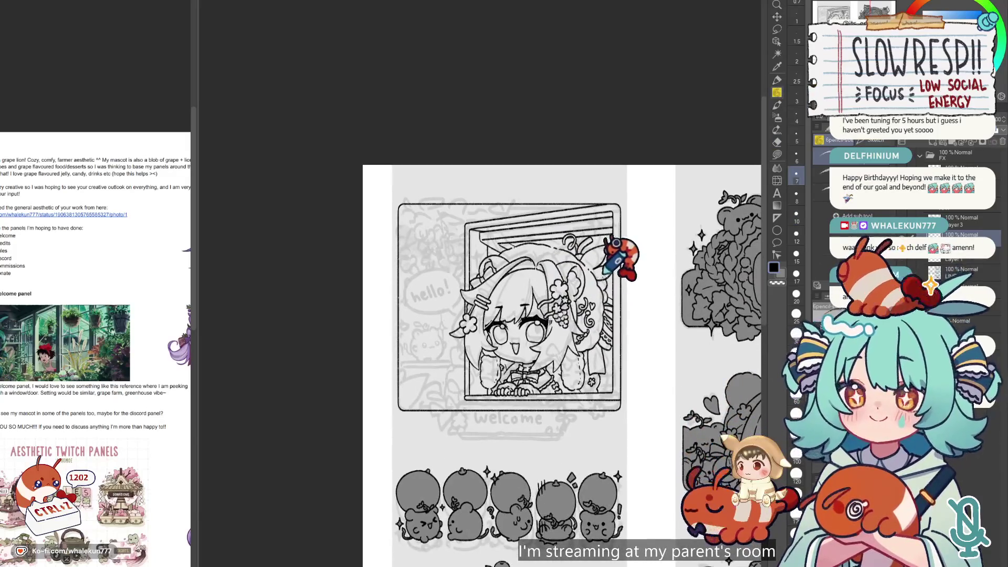
key("h")
key("h")
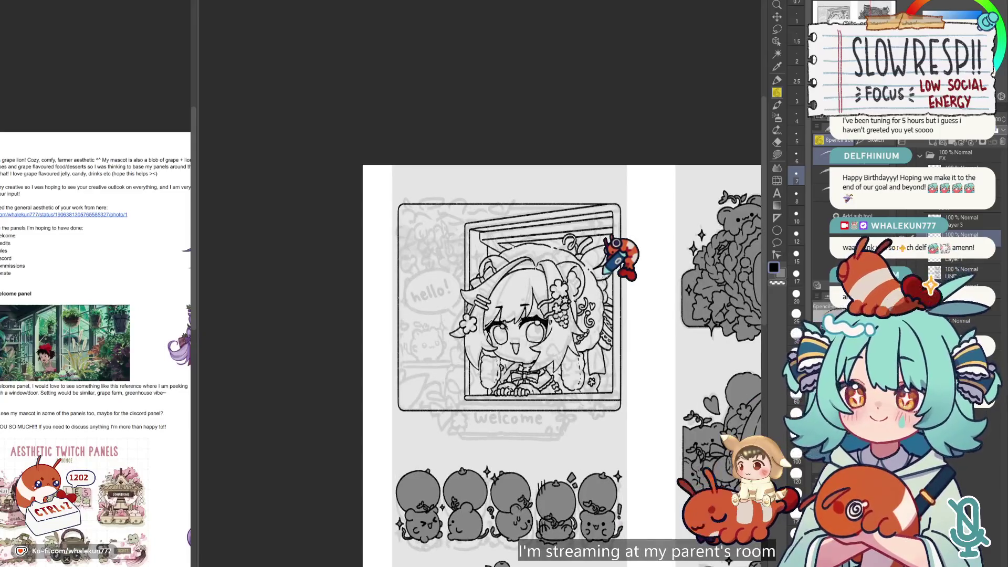
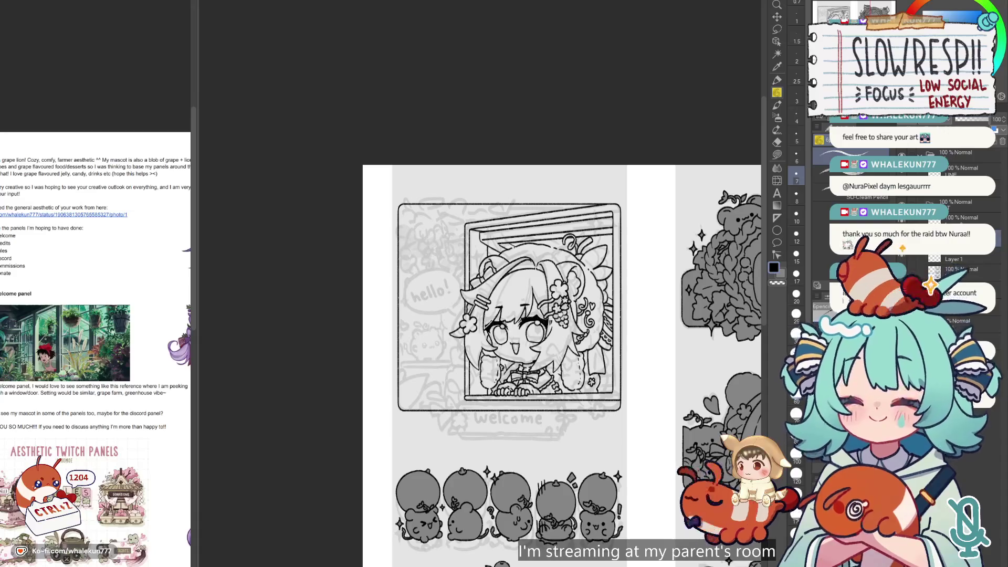
- Undo the last four lineart strokes on the welcome panel
scroll(554, 376, "down", 5)
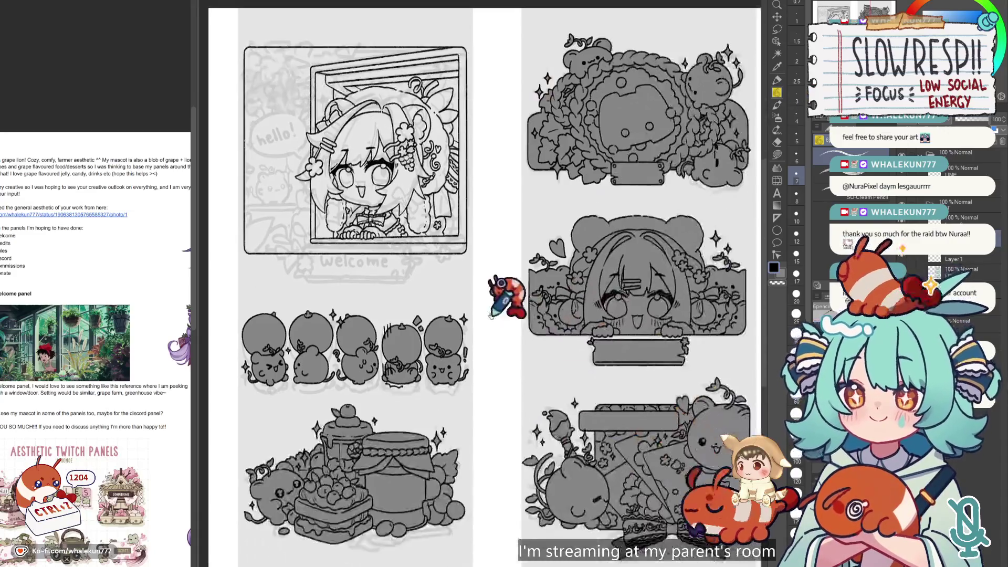
scroll(554, 376, "up", 1)
scroll(554, 375, "up", 2)
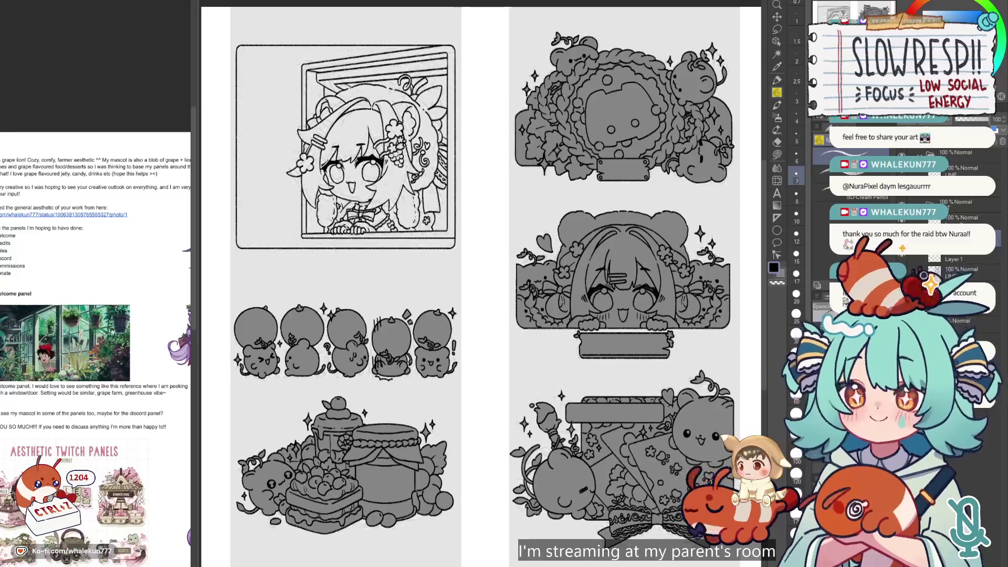
left_click_drag(659, 366, 693, 396)
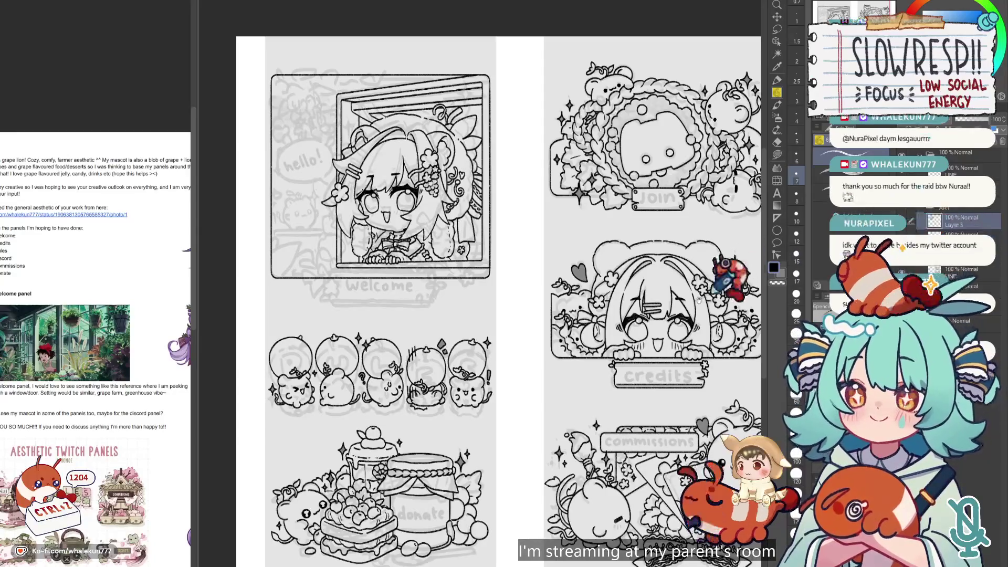
left_click_drag(198, 418, 235, 494)
scroll(94, 315, "right", 5)
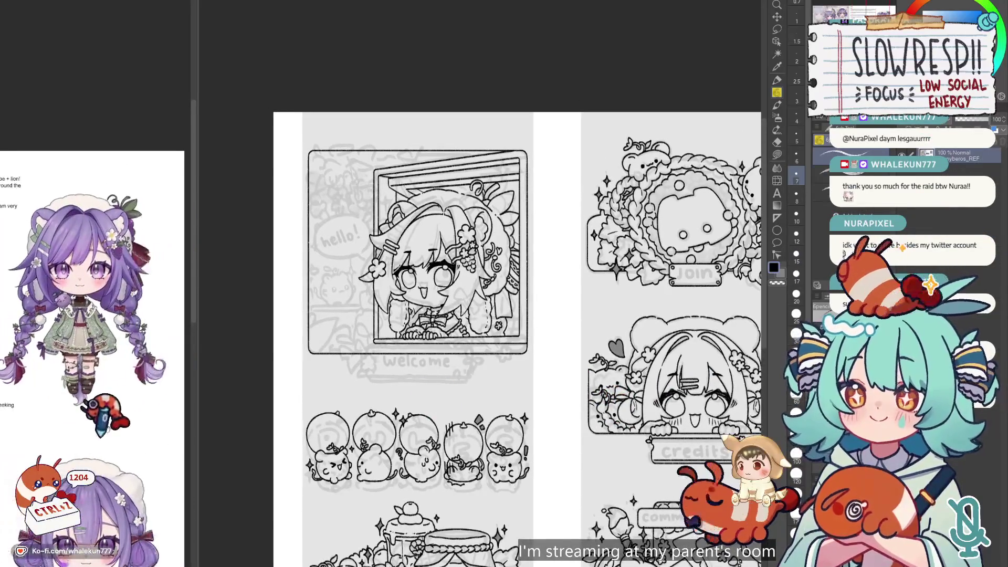
scroll(499, 255, "up", 3)
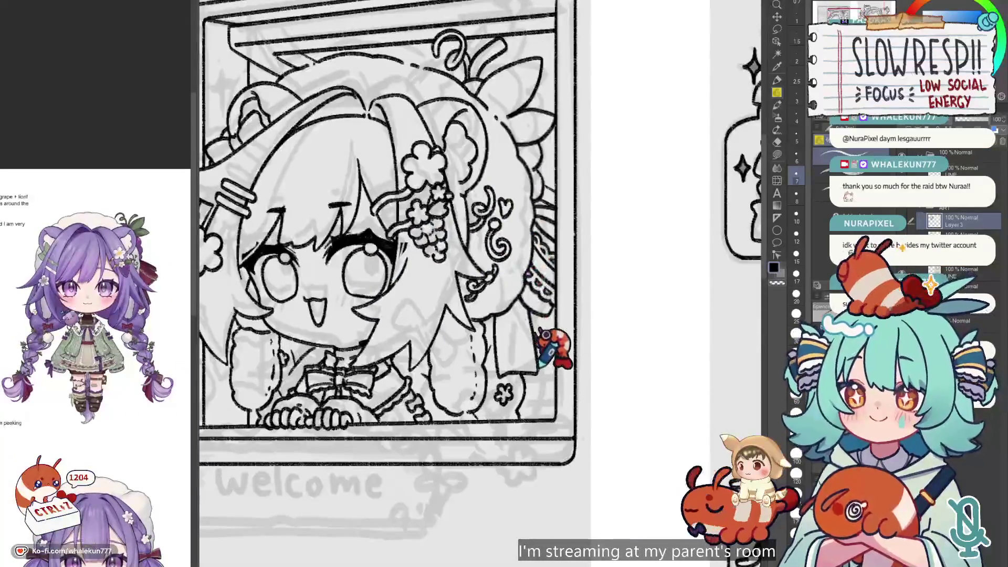
key("ctrl+z")
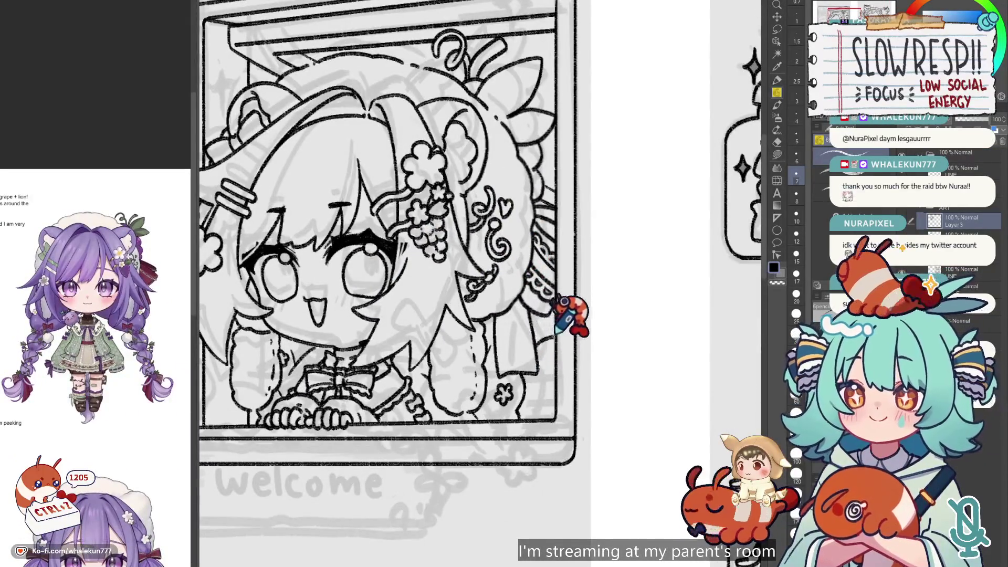
key("ctrl+z")
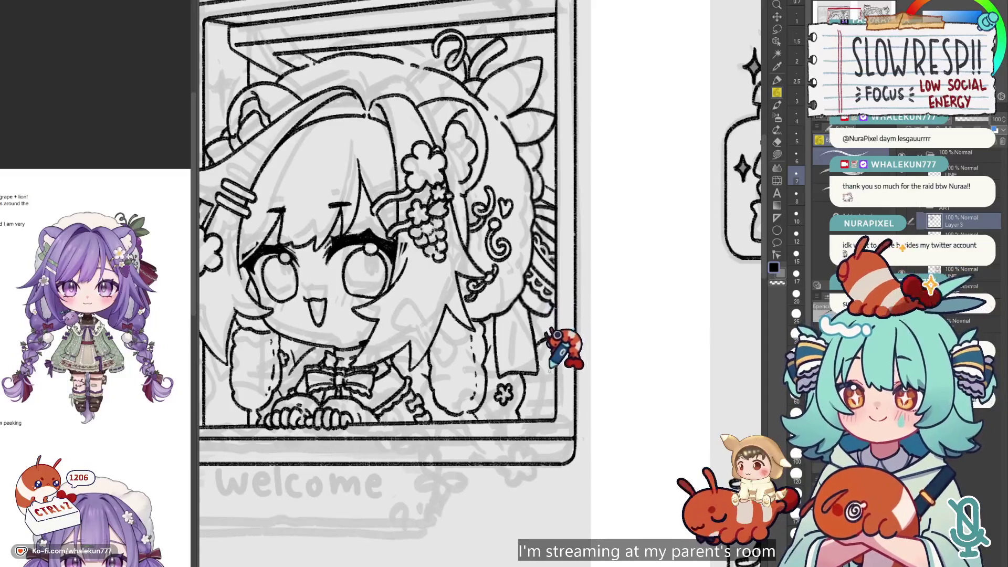
key("ctrl+z")
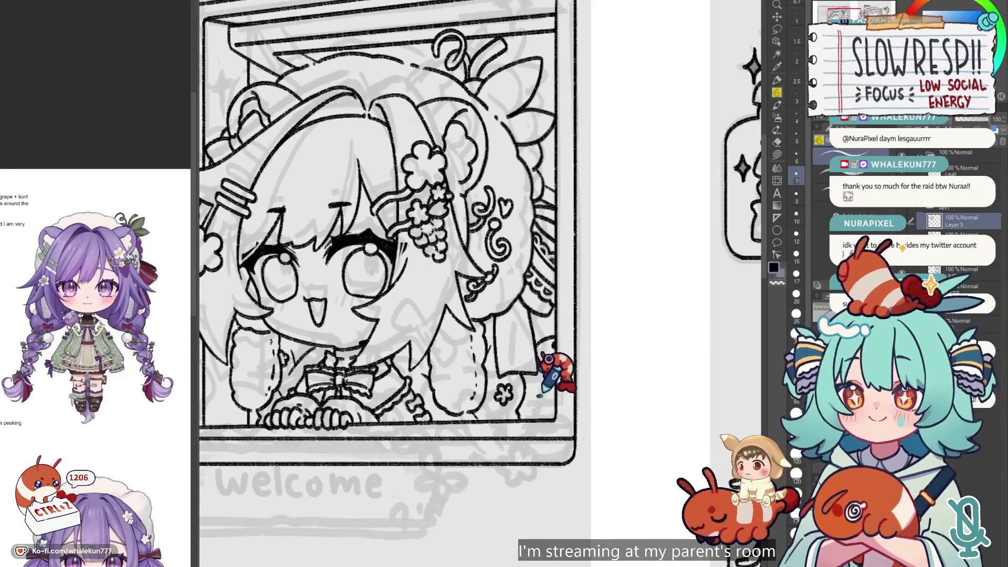
key("ctrl+z")
key("ctrl+z")
key("ctrl+z")
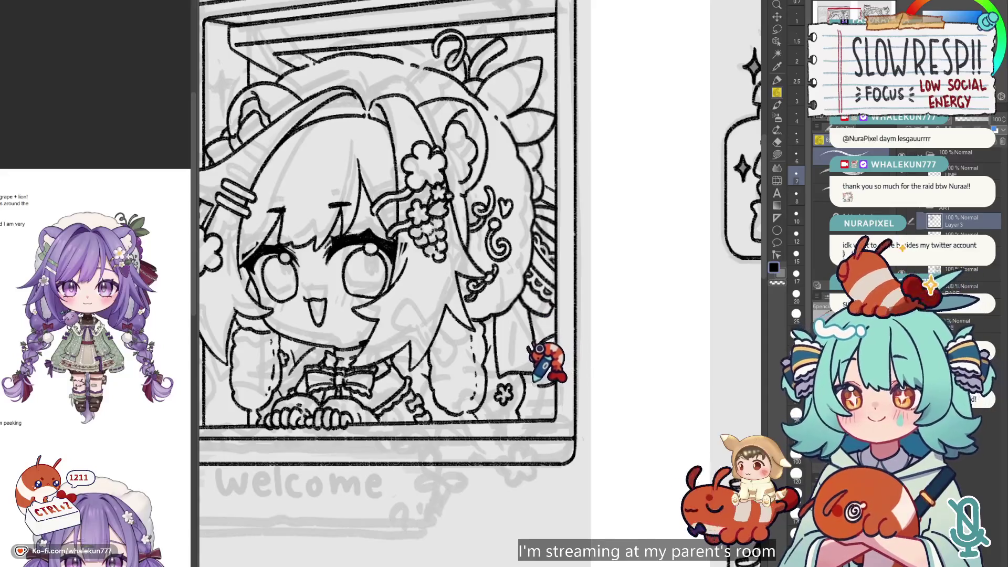
- Zoom out and mirror the view to check the hair lines, touching up with eraser and pencil
scroll(105, 371, "down", 3)
scroll(105, 370, "down", 2)
key("ctrl+minus")
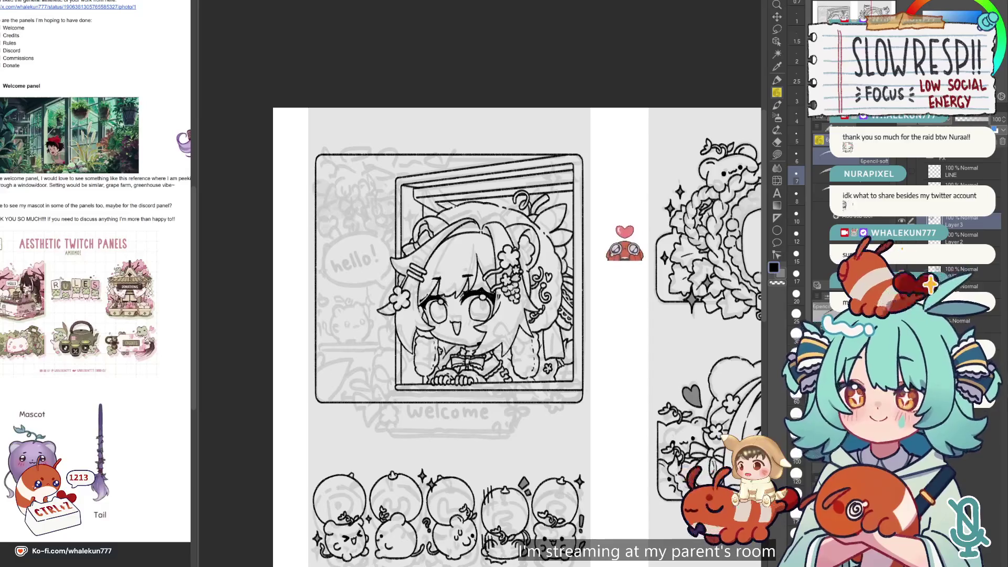
key("h")
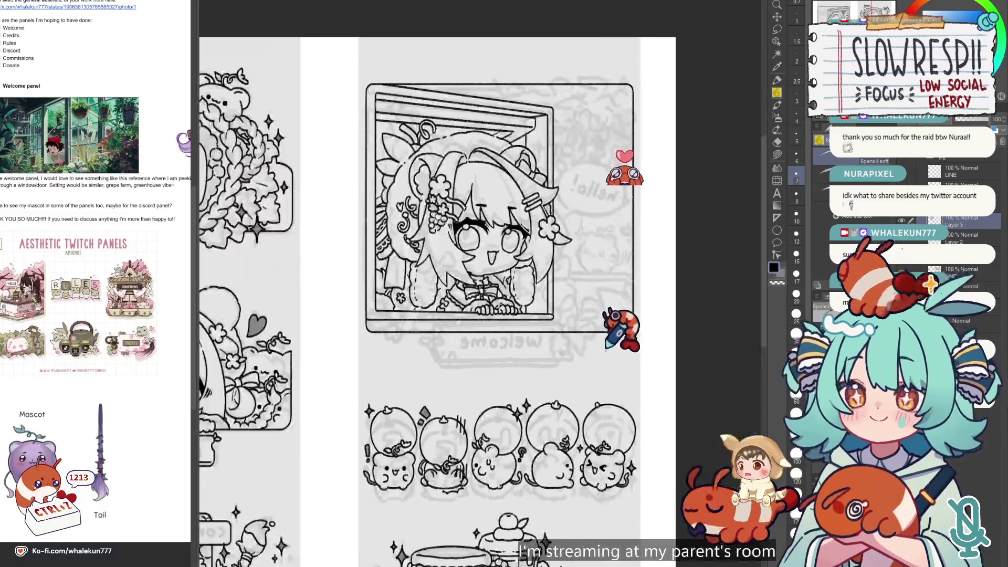
key("h")
scroll(546, 265, "up", 3)
key("e")
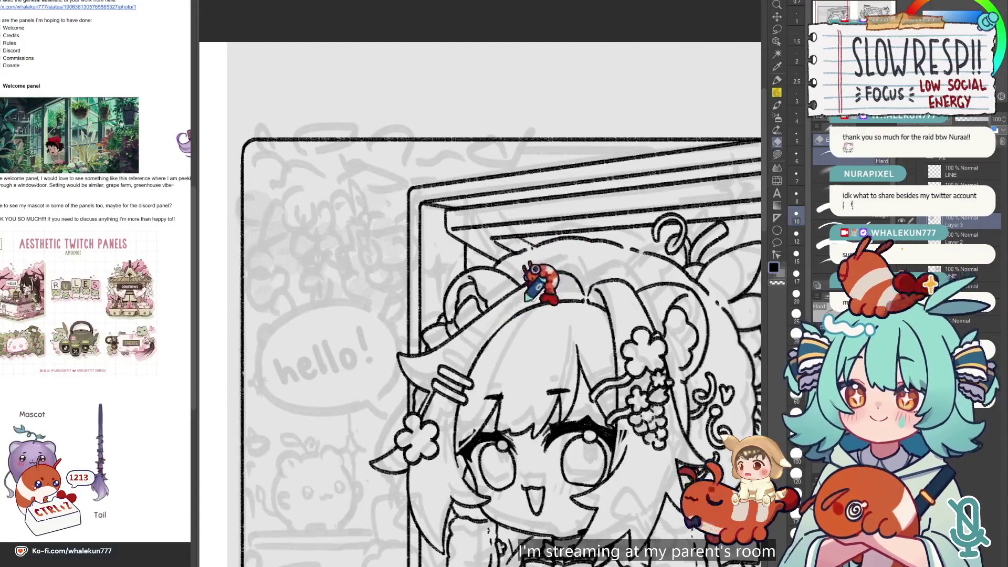
key("h")
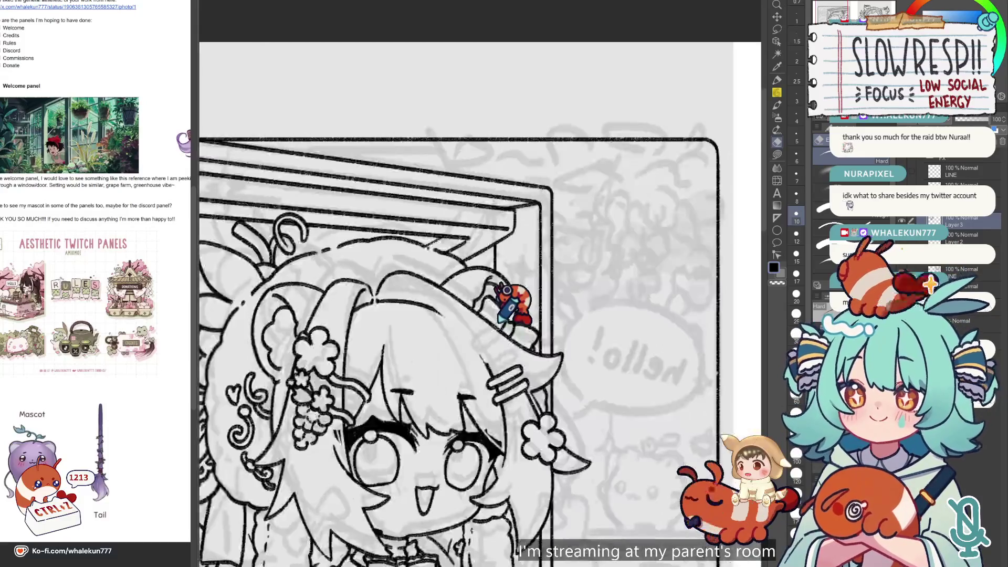
key("h")
key("p")
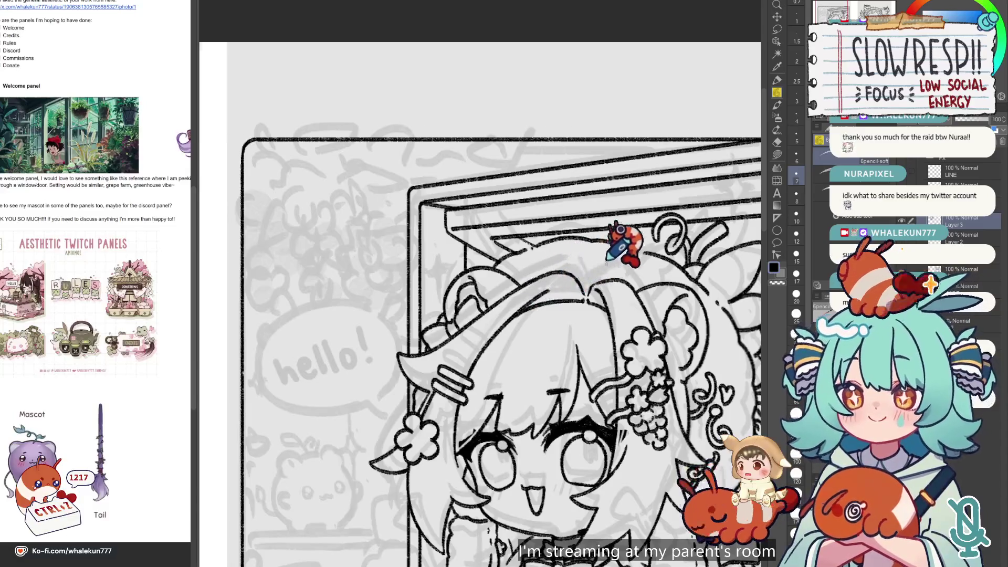
- Compare the lineart against the rough sketch by toggling the sketch layer and mirroring the view
key("h")
key("h")
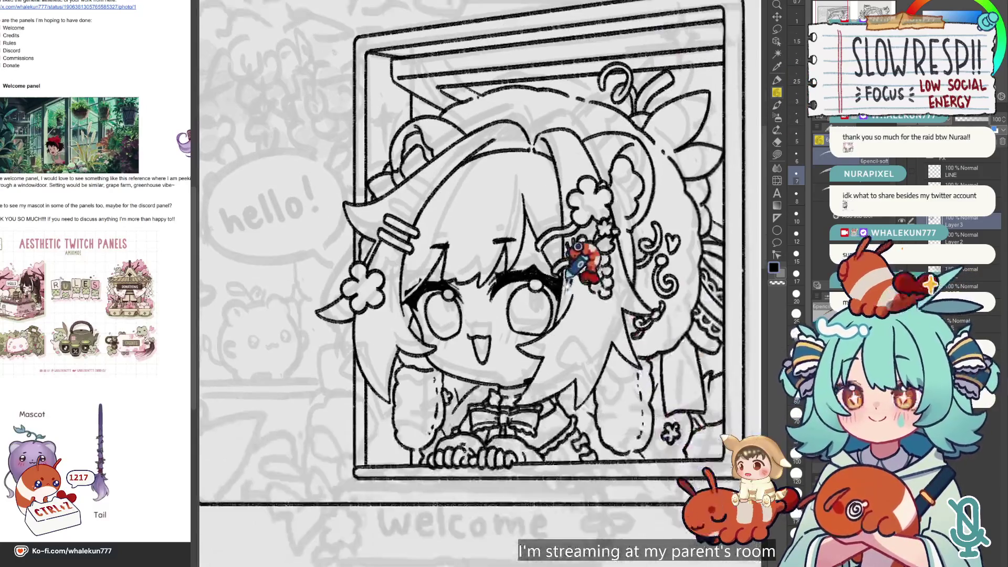
key("ctrl+minus")
key("ctrl+minus")
key("ctrl+minus")
key("h")
key("h")
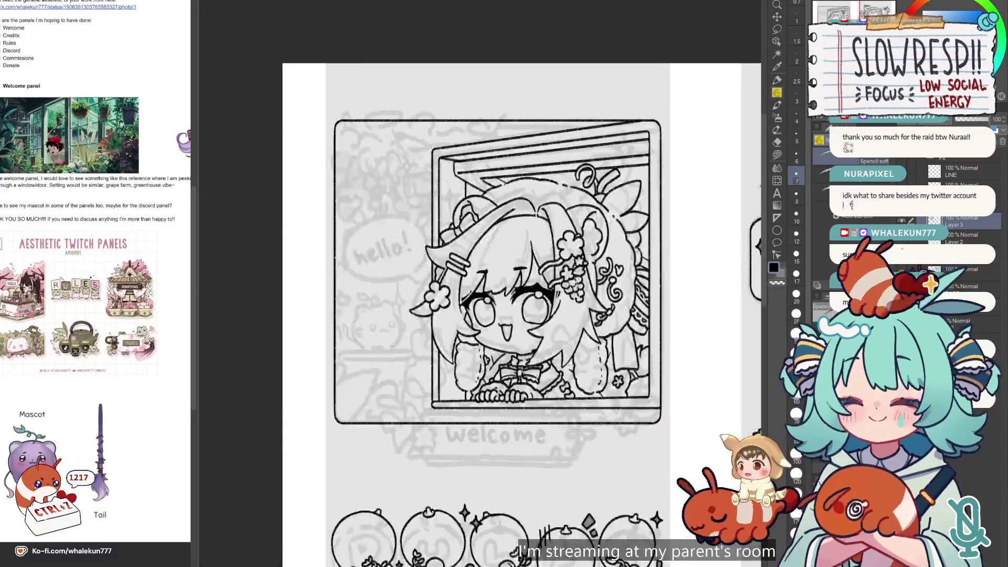
left_click(902, 221)
left_click(902, 221)
left_click(902, 220)
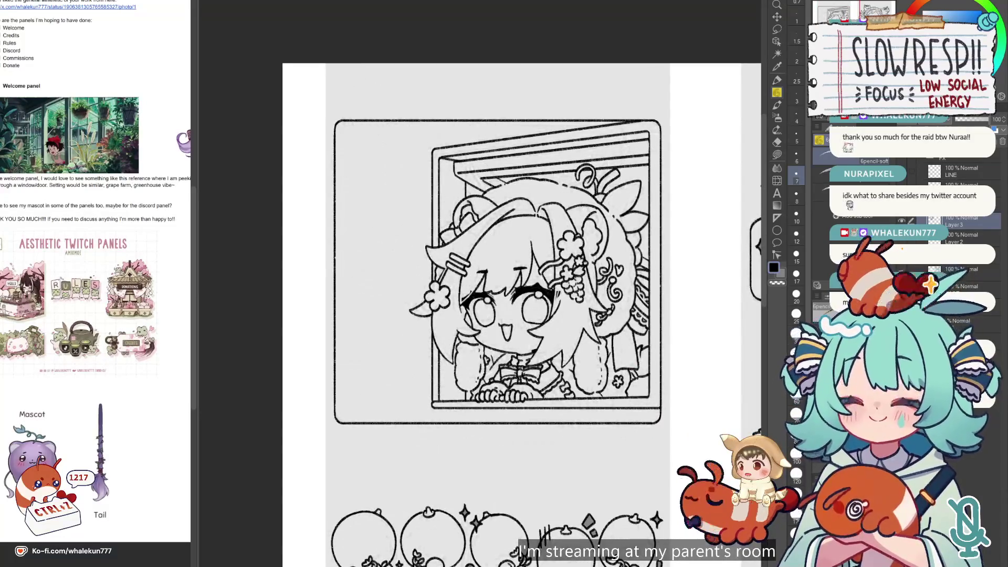
key("h")
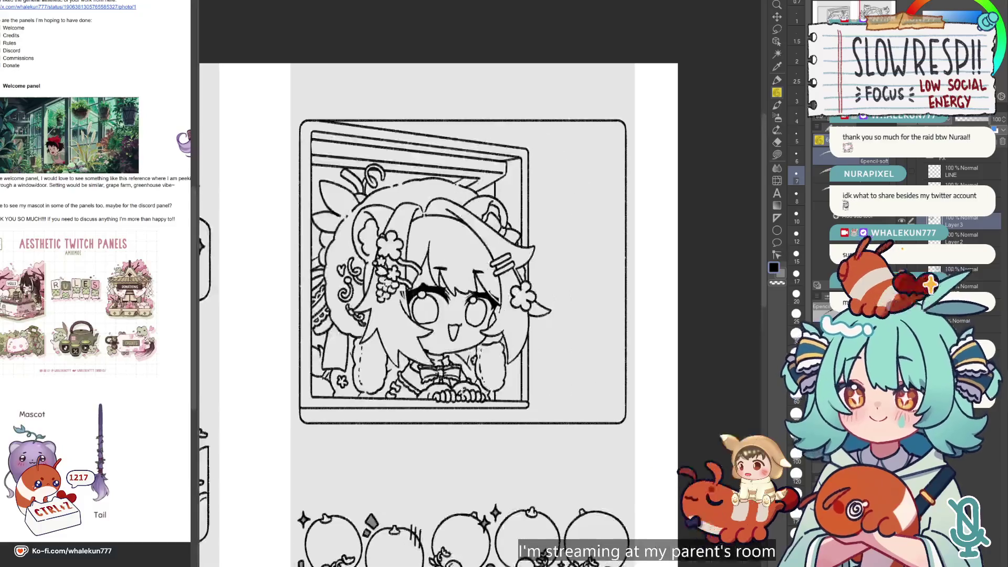
key("h")
left_click(901, 220)
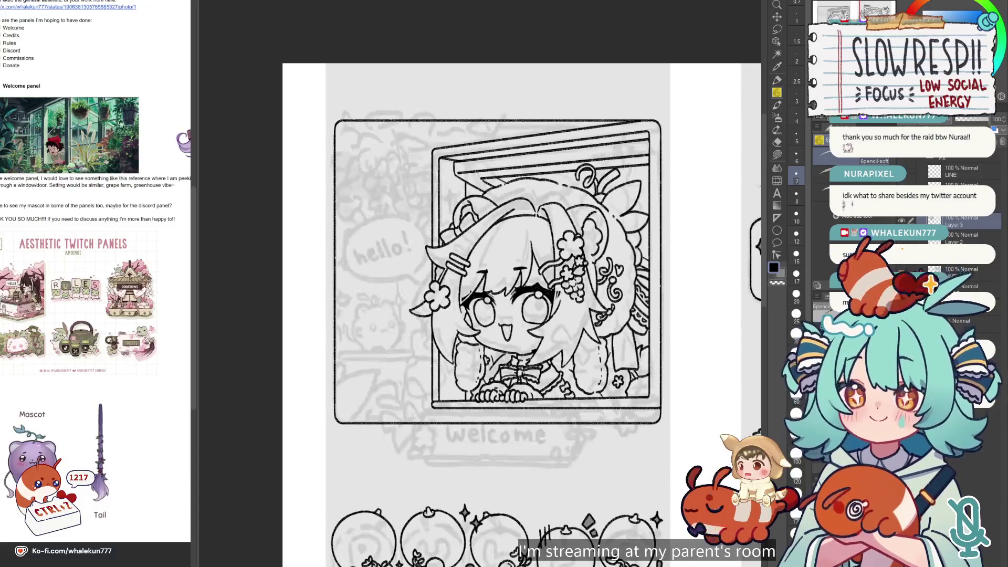
left_click_drag(575, 396, 563, 428)
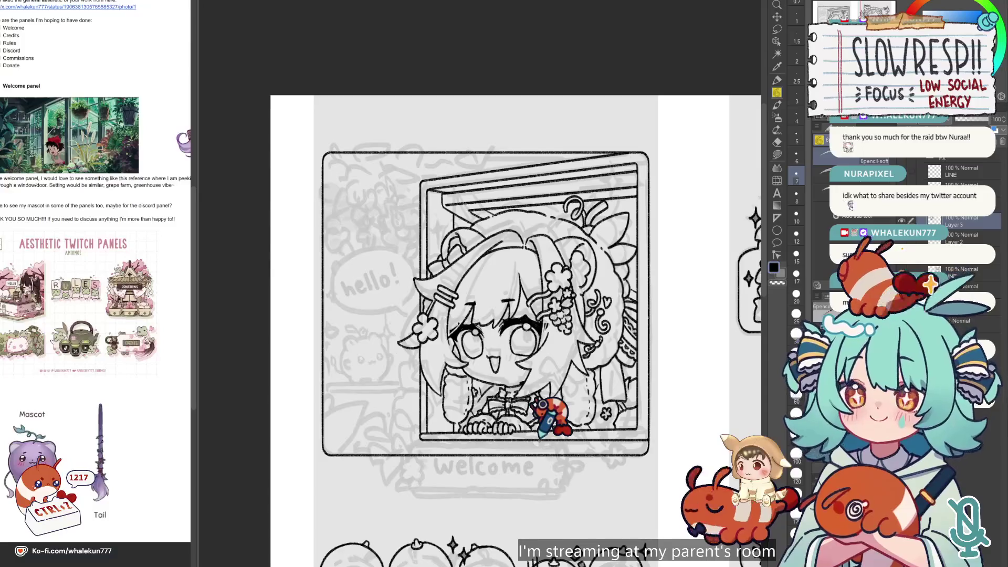
key("h")
key("h")
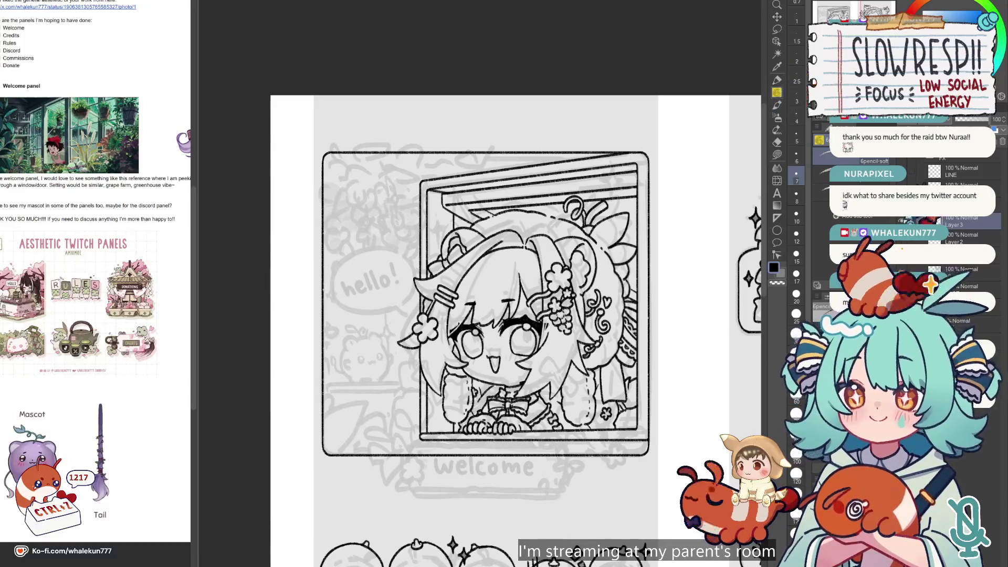
- Hide the rough background sketch and recentre the welcome panel, checking the drawing mirrored
key("h")
key("h")
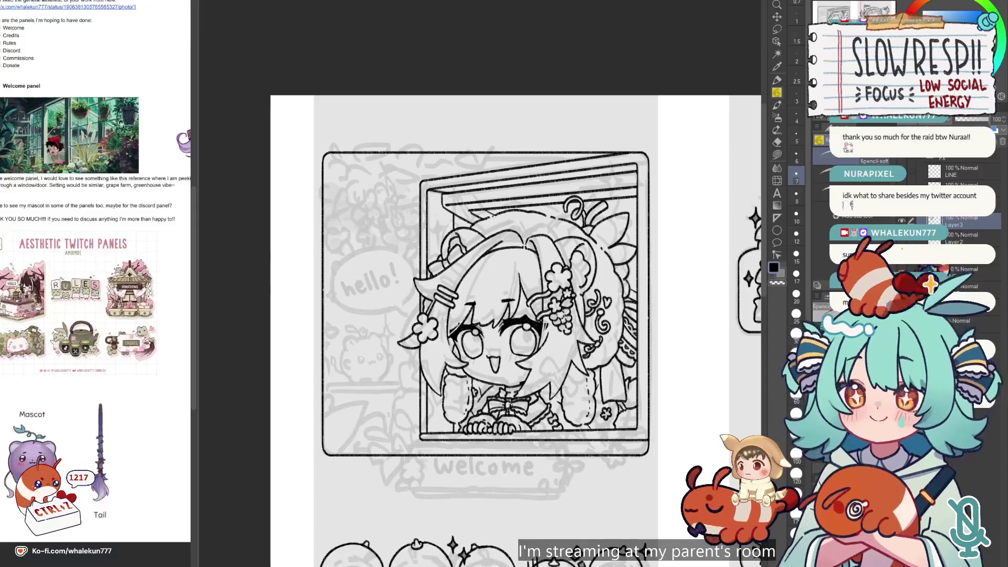
left_click(902, 221)
scroll(670, 412, "down", 3)
mouse_move(671, 412)
left_mouse_down()
mouse_move(572, 316)
mouse_move(511, 235)
mouse_move(495, 235)
mouse_move(495, 263)
left_mouse_up()
key("h")
key("h")
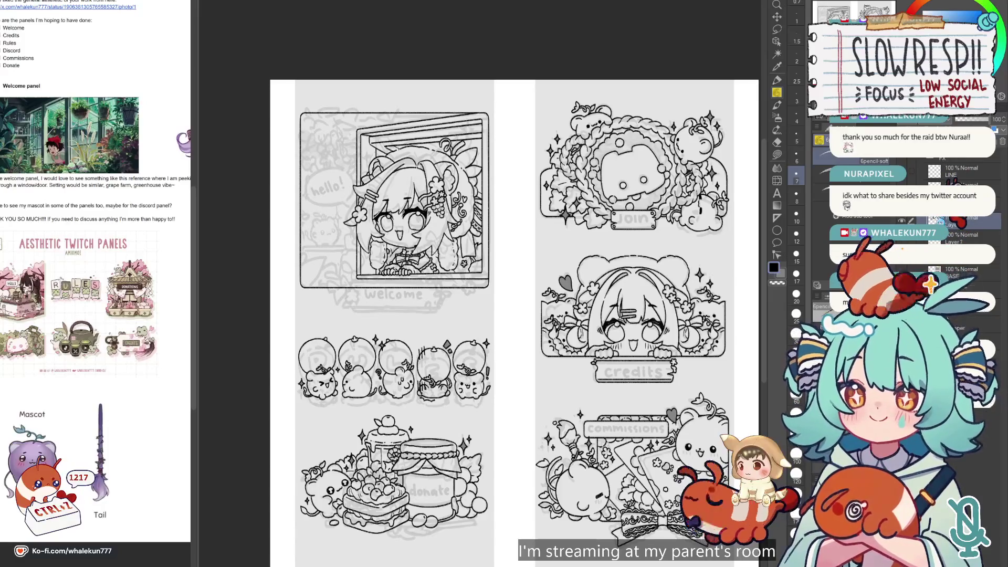
scroll(520, 368, "up", 5)
scroll(519, 367, "up", 2)
key("h")
key("h")
scroll(575, 348, "down", 1)
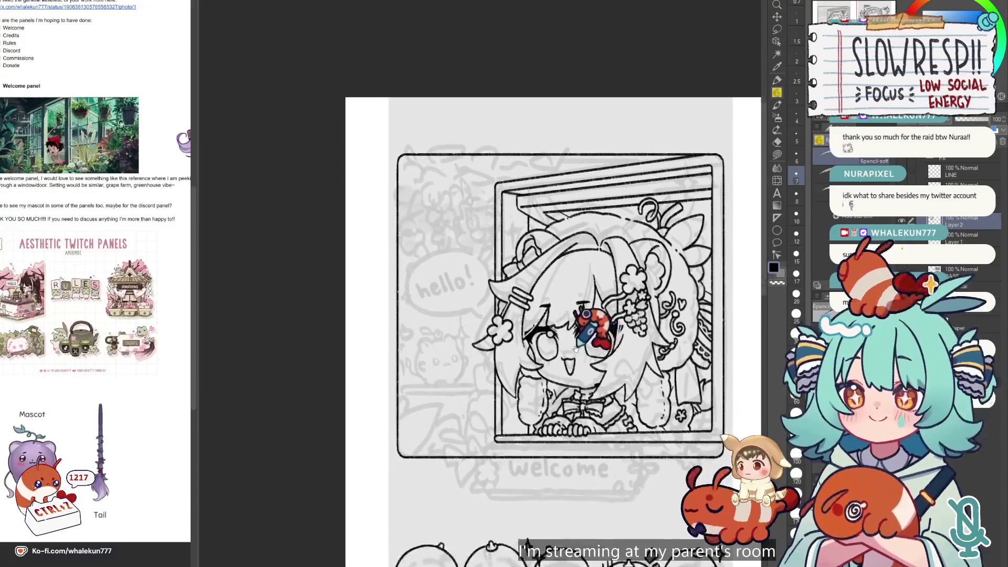
left_click_drag(576, 349, 599, 391)
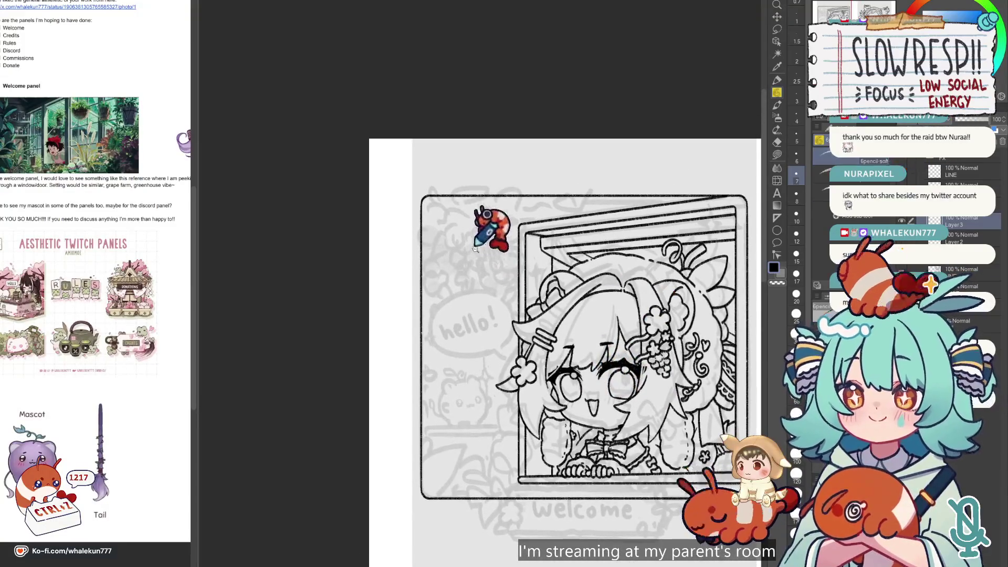
scroll(475, 249, "up", 3)
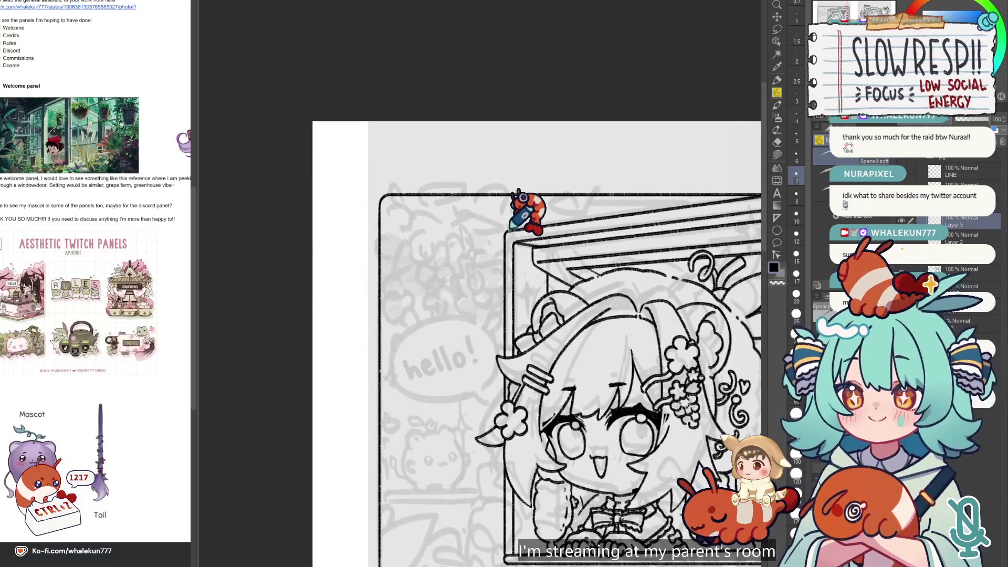
key("h")
key("h")
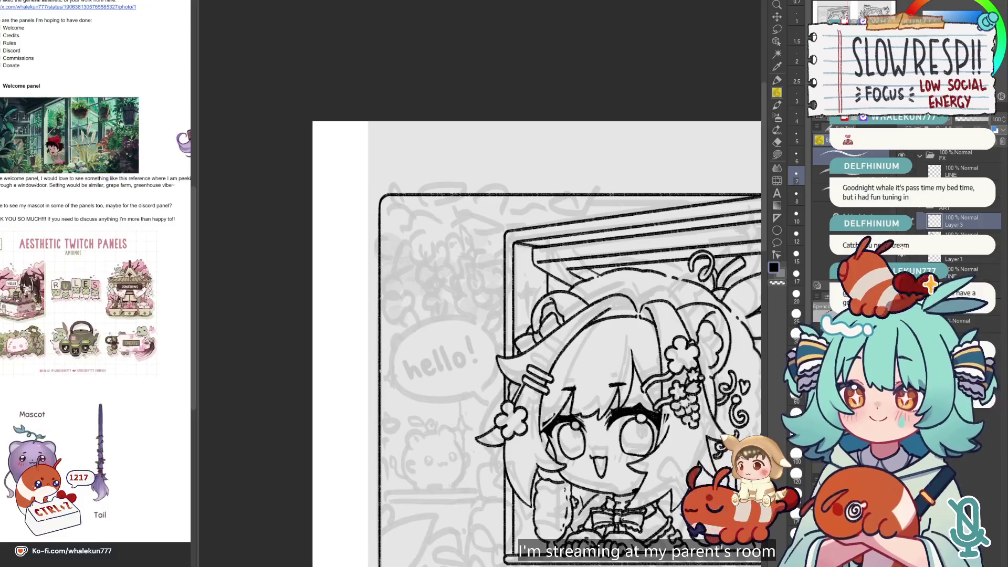
- Ink a curved stroke for the mascot's face and its first eye dot
scroll(635, 345, "down", 3)
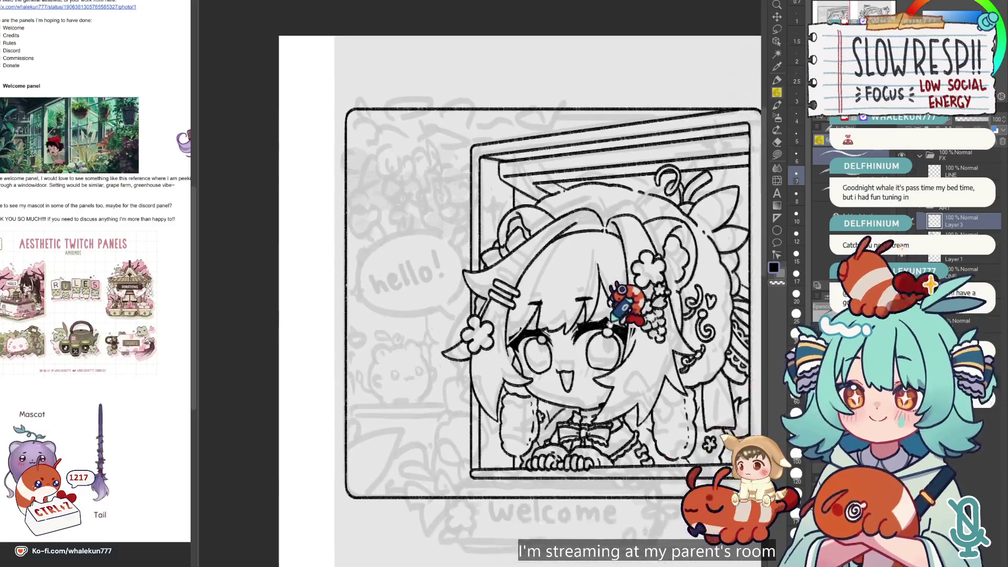
left_click_drag(635, 345, 620, 312)
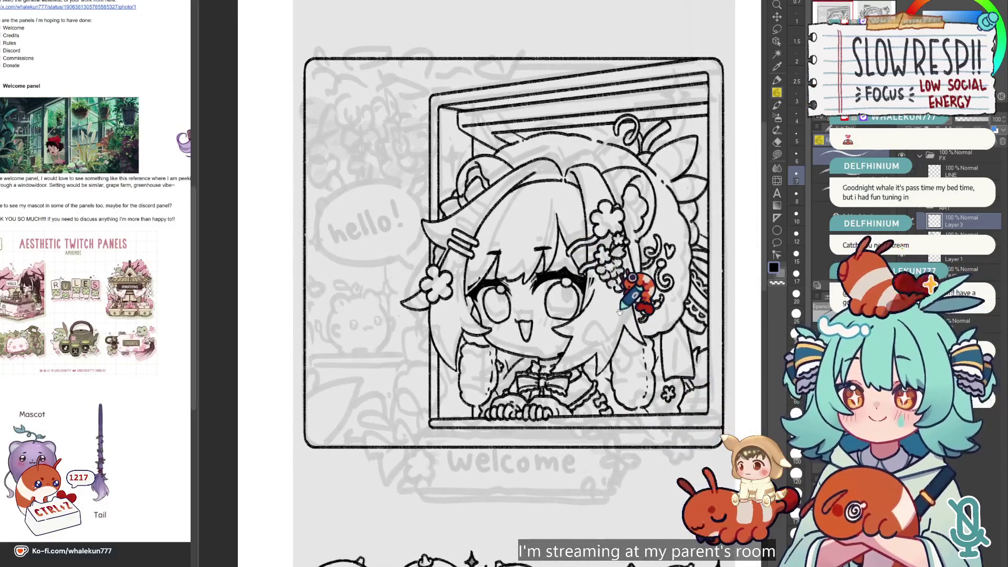
scroll(619, 312, "left", 5)
scroll(519, 350, "down", 1)
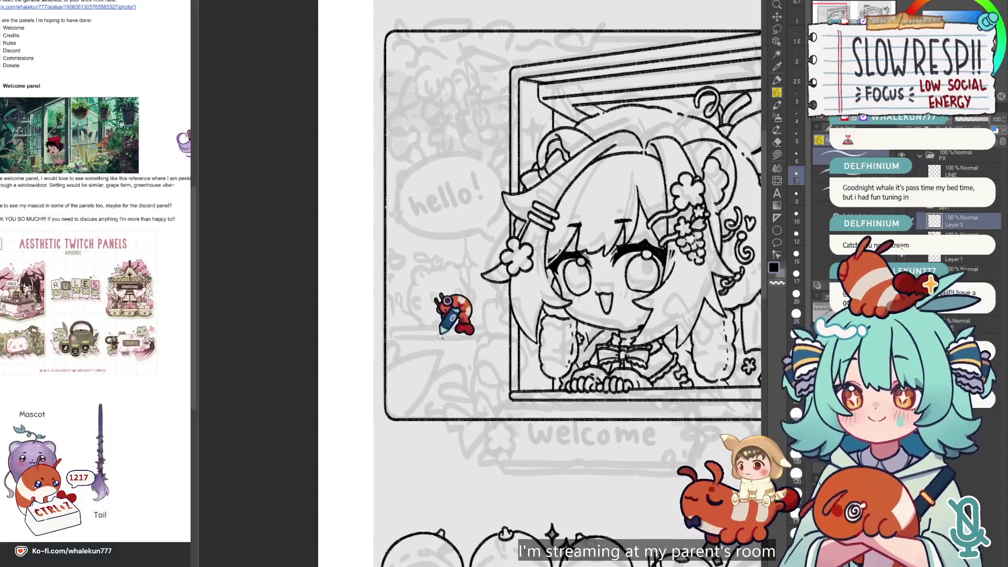
scroll(440, 336, "up", 3)
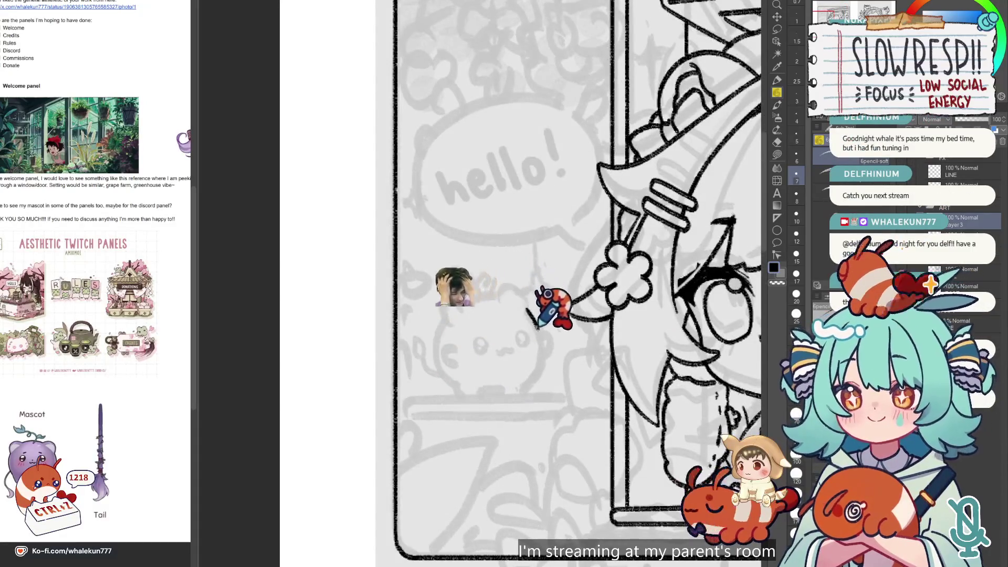
key("h")
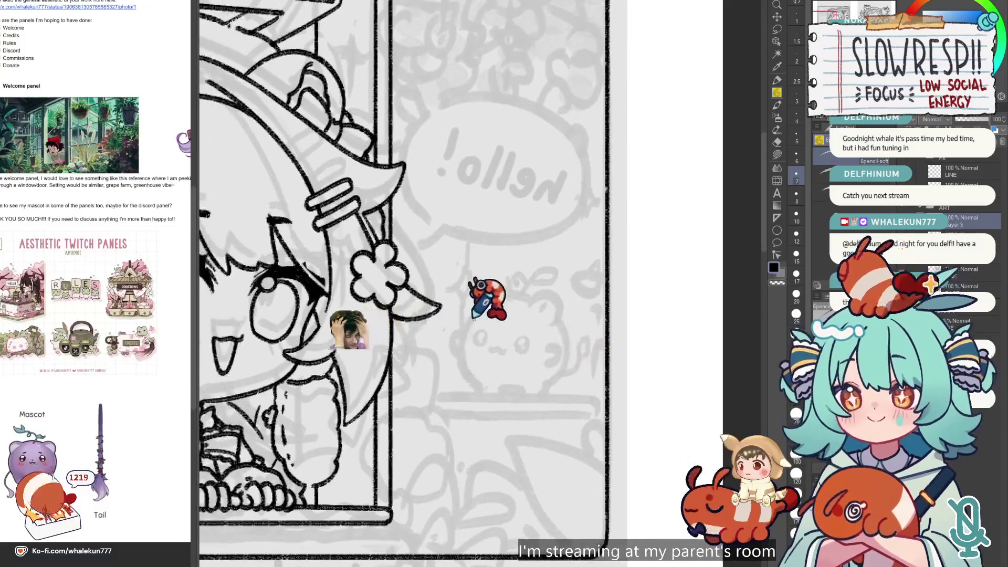
key("ctrl+z")
mouse_move(477, 309)
left_mouse_down()
mouse_move(458, 350)
mouse_move(481, 385)
left_mouse_up()
key("h")
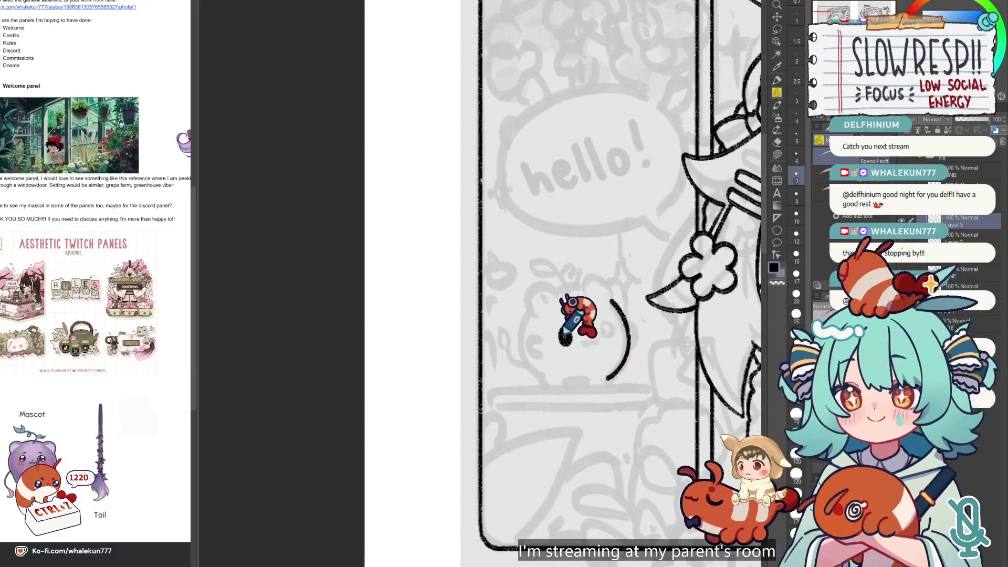
left_click_drag(607, 329, 609, 331)
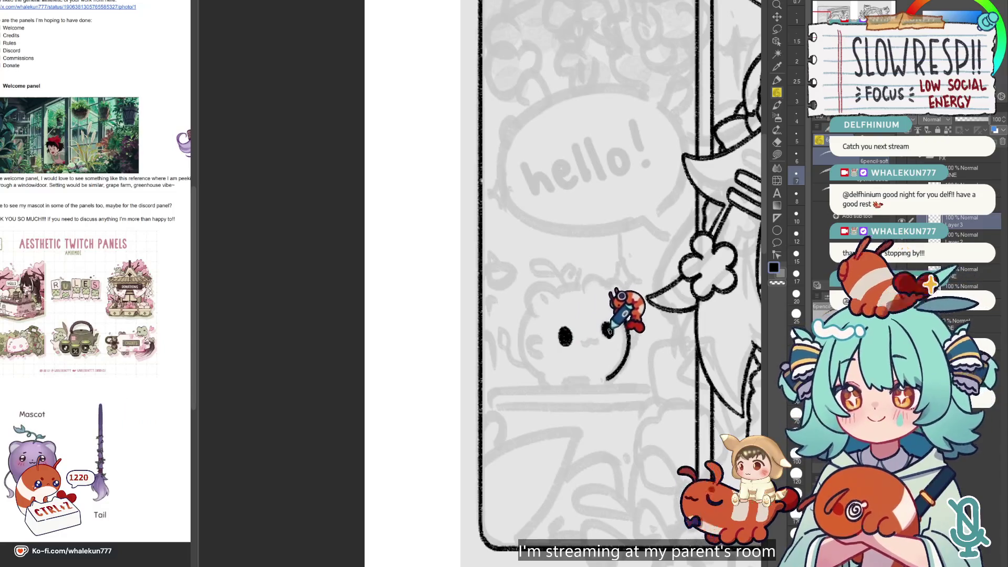
- Erase the misplaced eye dot, then ink the second eye and cheek arcs on both sides
key("e")
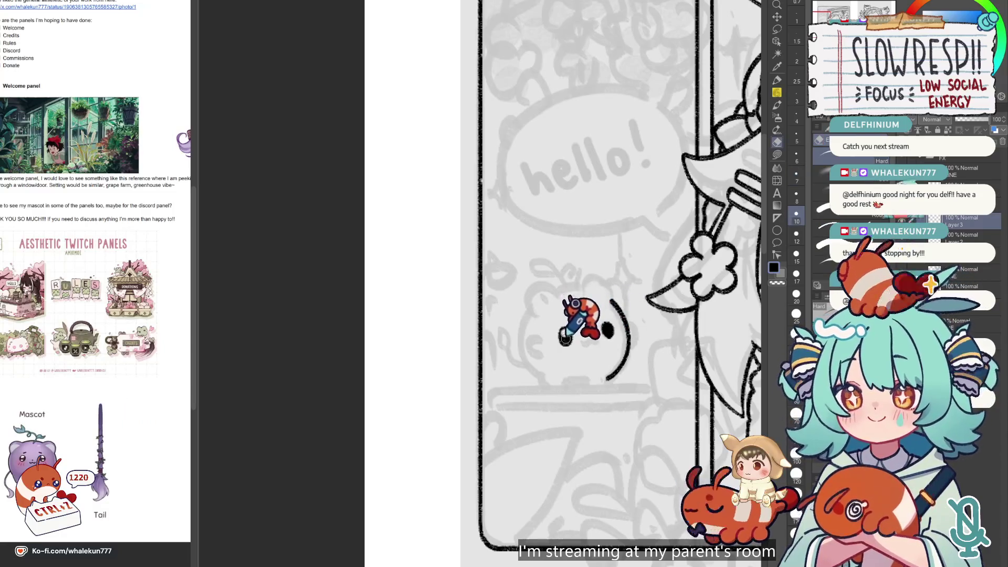
left_click_drag(565, 339, 566, 340)
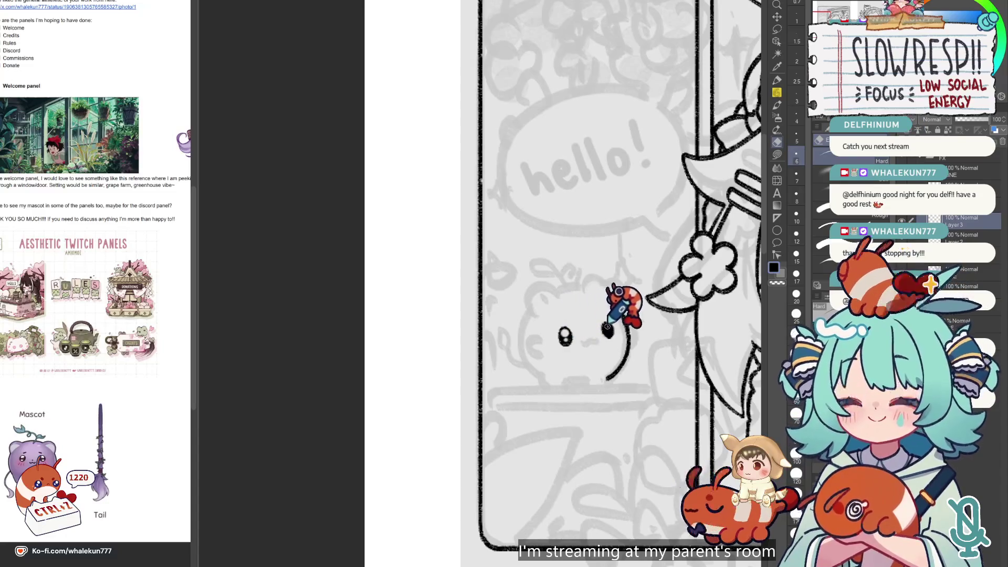
key("p")
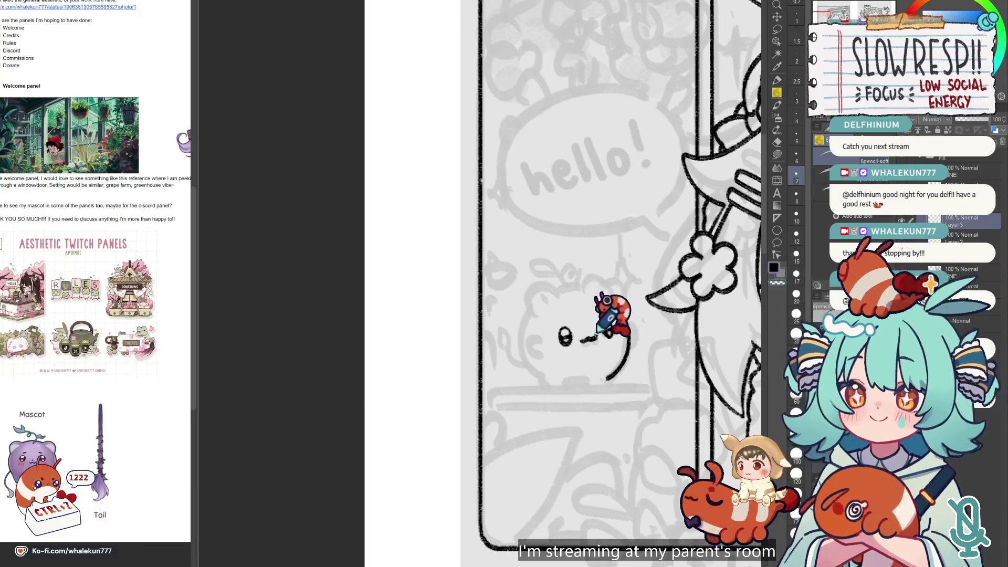
key("h")
key("h")
left_click(598, 324)
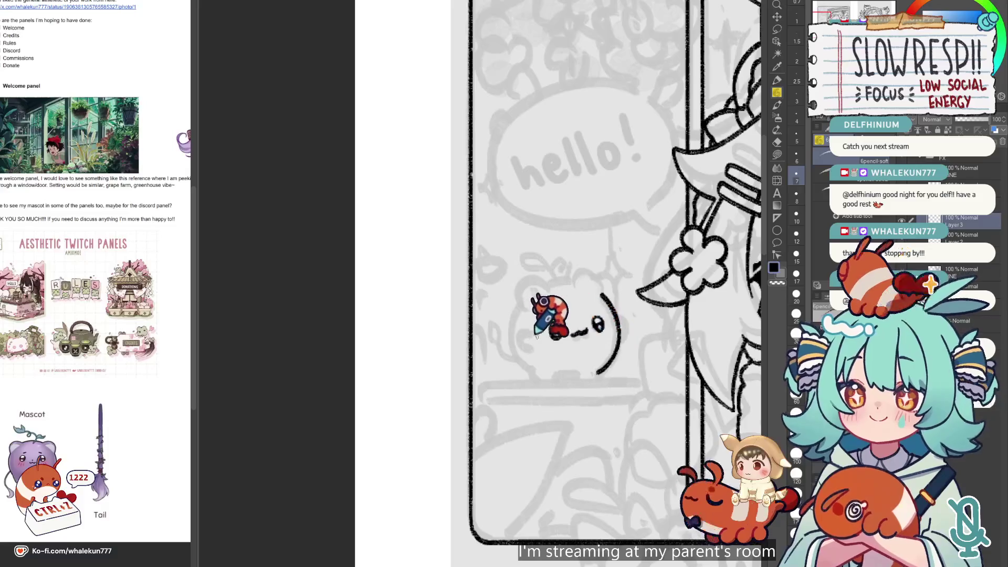
left_click_drag(537, 336, 536, 354)
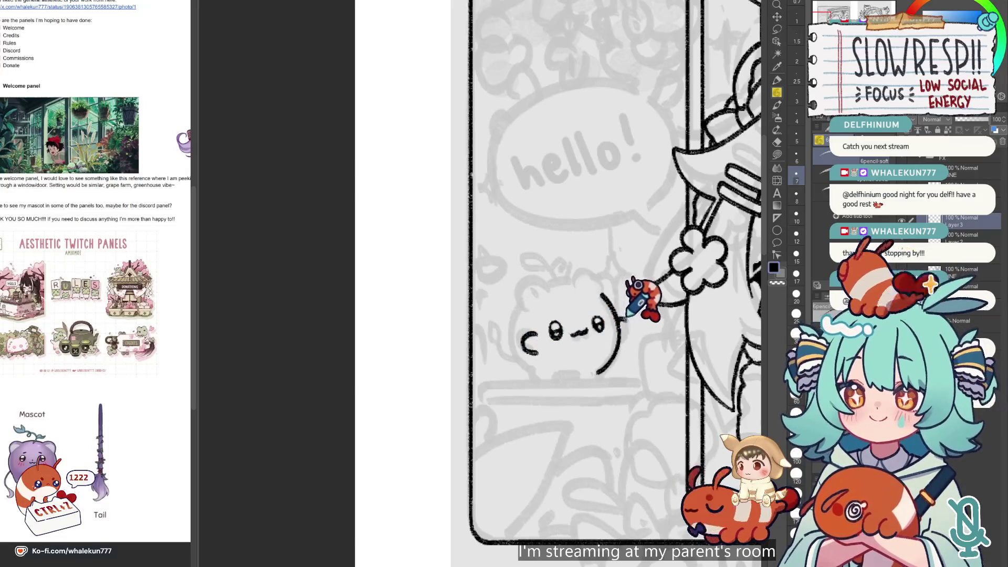
left_click_drag(619, 322, 623, 342)
left_click_drag(590, 288, 594, 309)
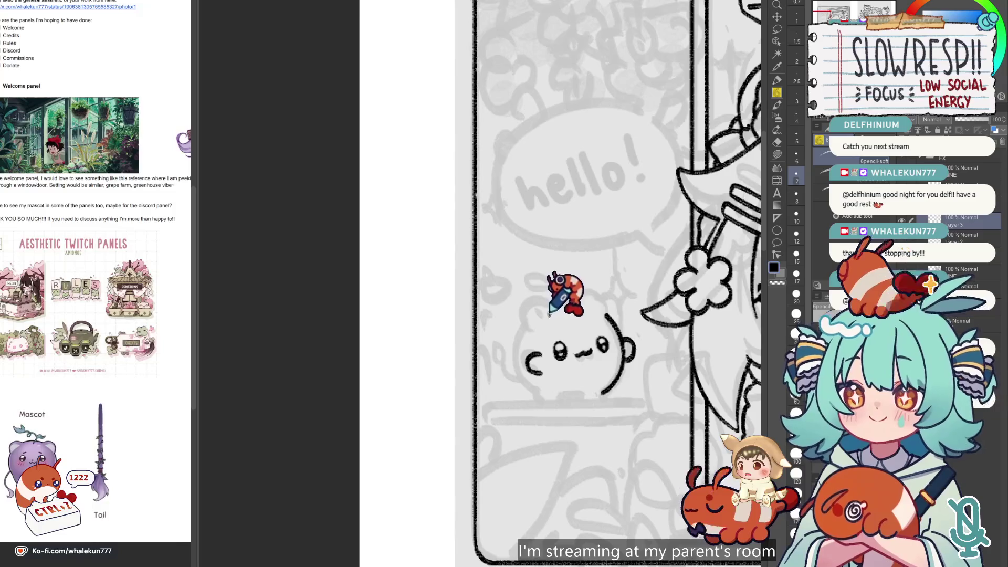
- Redraw the face's left curve and retry the arc across the top of the head
key("ctrl+z")
key("ctrl+z")
left_click_drag(532, 310, 526, 336)
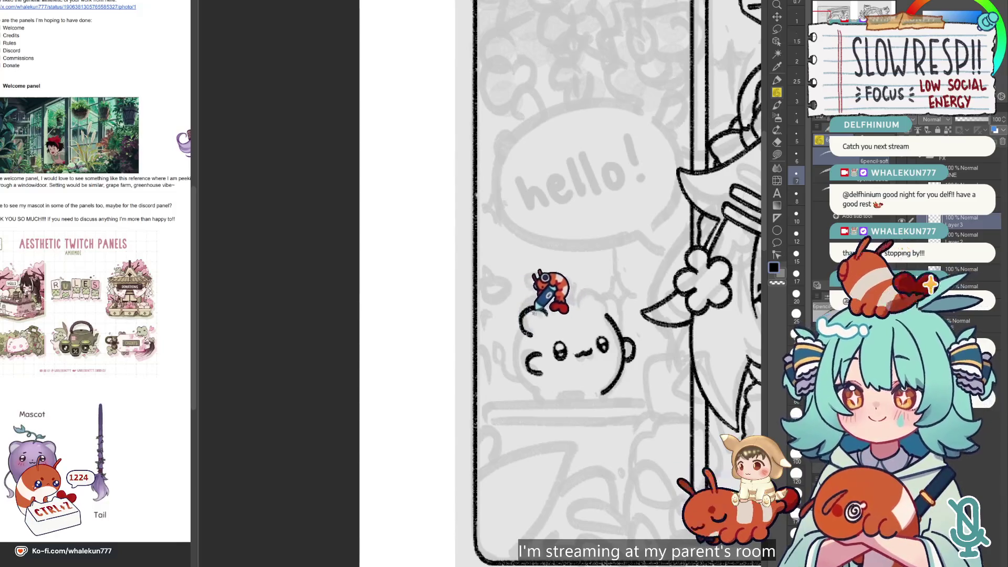
left_click_drag(585, 306, 610, 301)
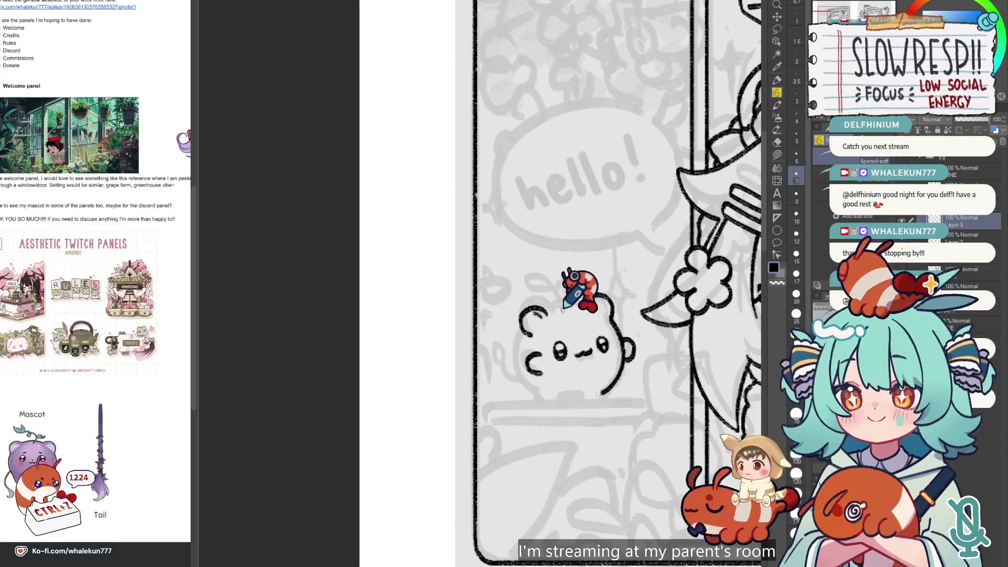
key("ctrl+z")
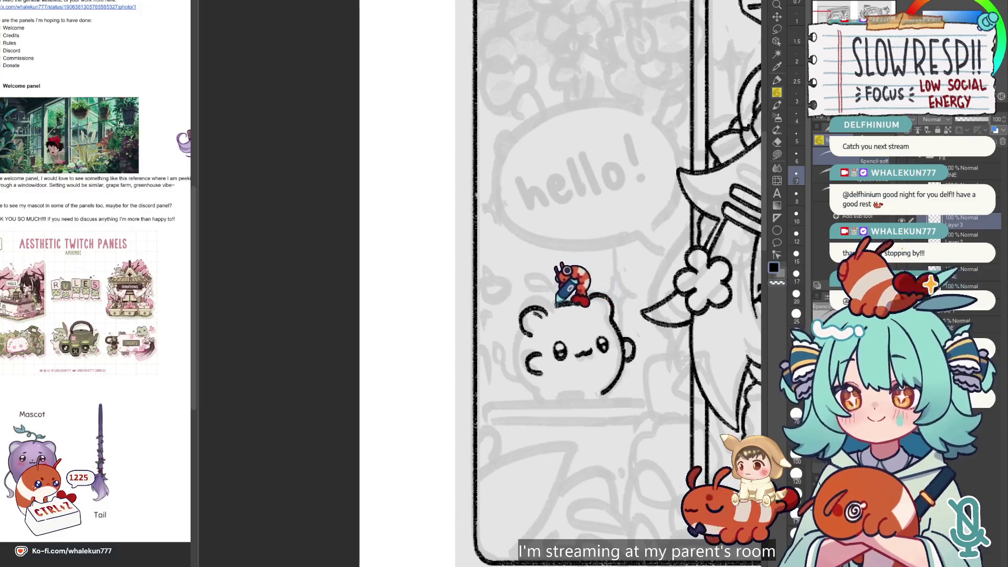
key("ctrl+z")
mouse_move(548, 310)
left_mouse_down()
mouse_move(591, 297)
mouse_move(604, 336)
left_mouse_up()
key("ctrl+z")
key("ctrl+z")
scroll(604, 338, "down", 2)
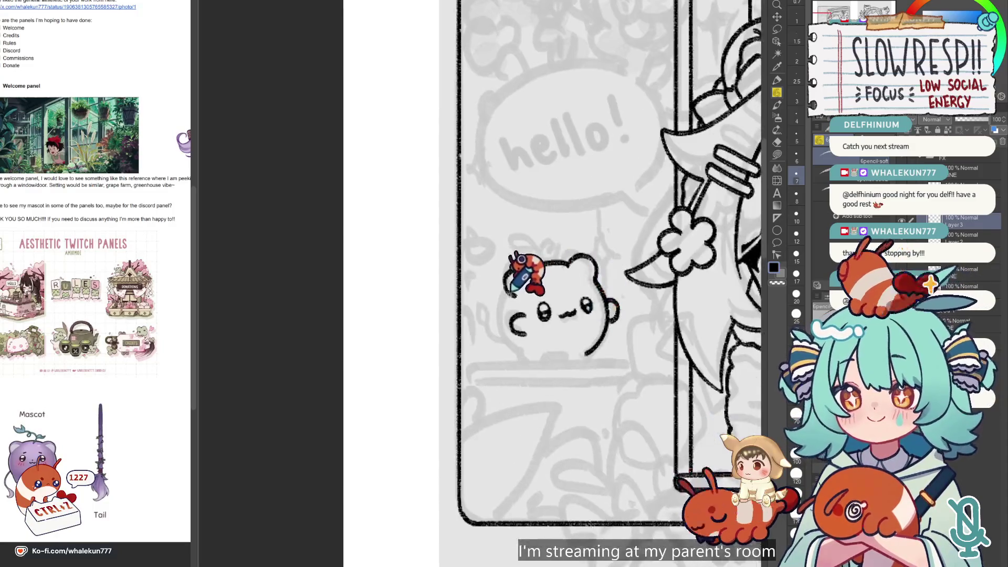
key("ctrl+z")
key("ctrl+z")
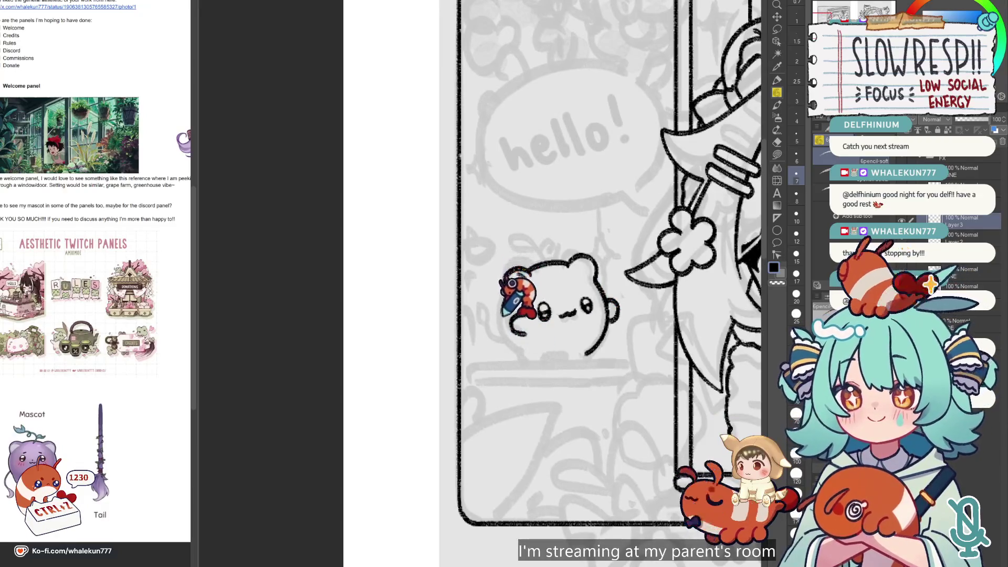
key("ctrl+z")
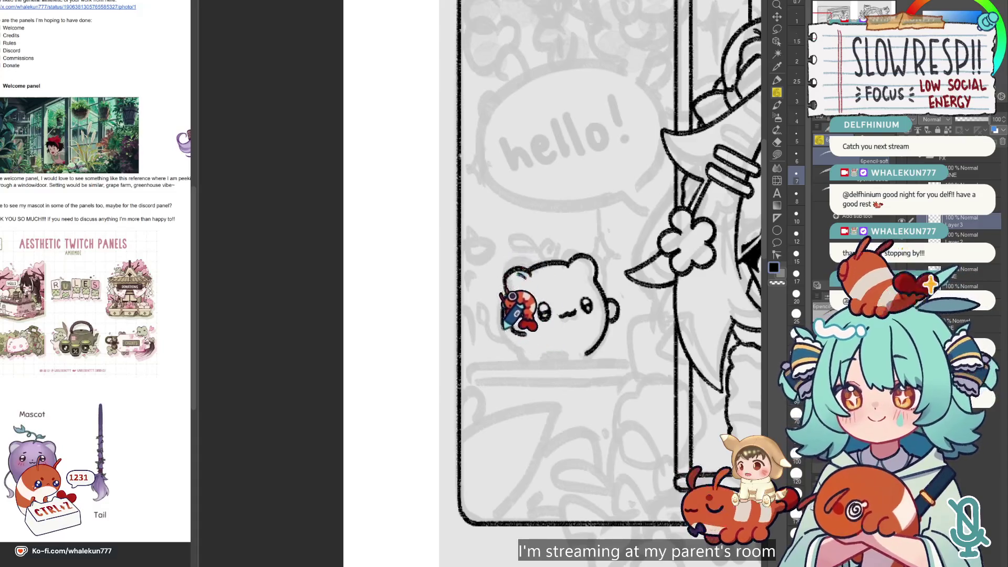
- Centre the mascot in view and undo the last stroke after a mirrored check
left_click_drag(631, 328, 597, 344)
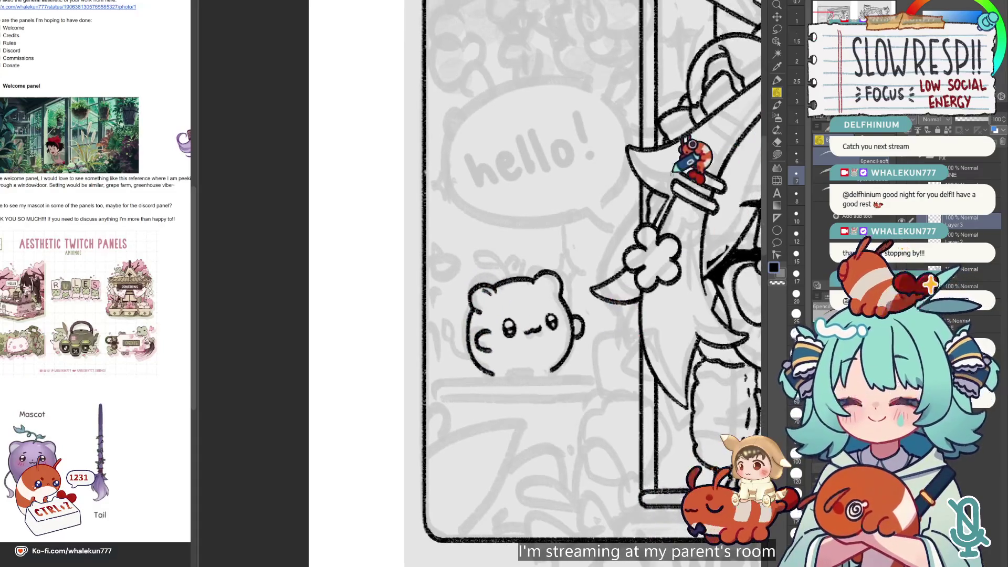
scroll(558, 322, "up", 1)
key("h")
scroll(489, 299, "up", 2)
key("ctrl+z")
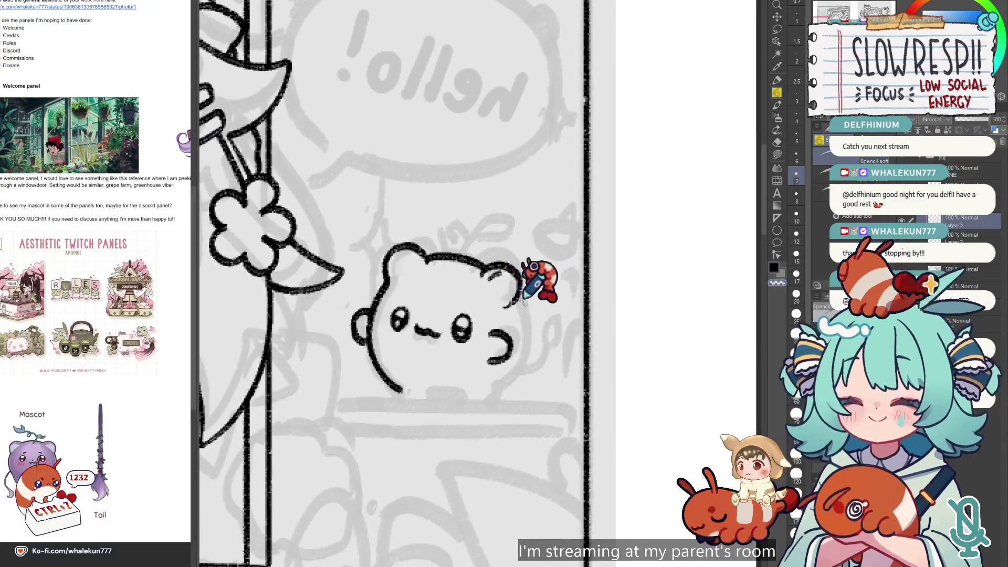
key("h")
- Replace the head's top-left stroke with a cleaner arc at the head's edge
scroll(463, 261, "down", 1)
scroll(616, 353, "up", 2)
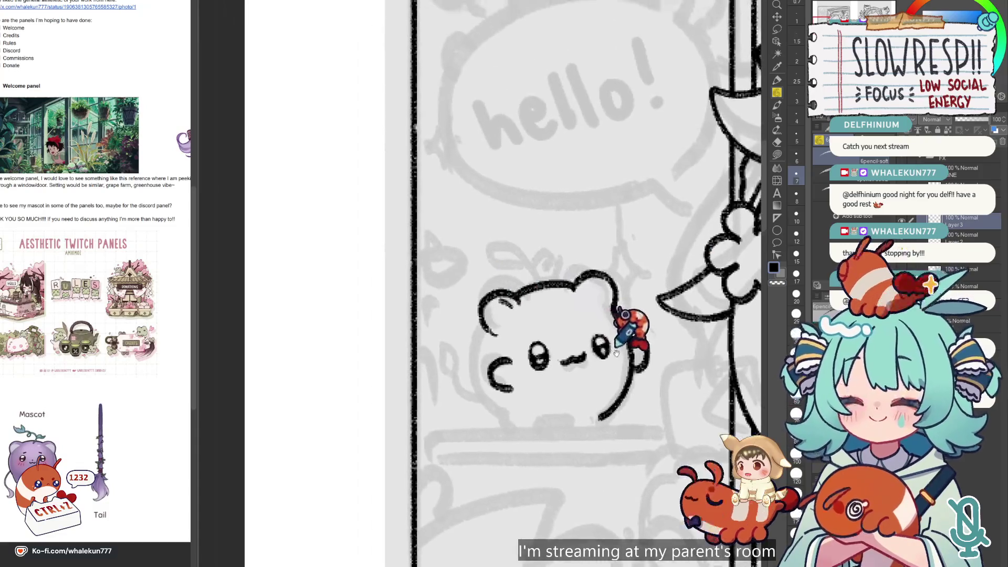
scroll(598, 346, "down", 1)
key("h")
scroll(525, 331, "up", 2)
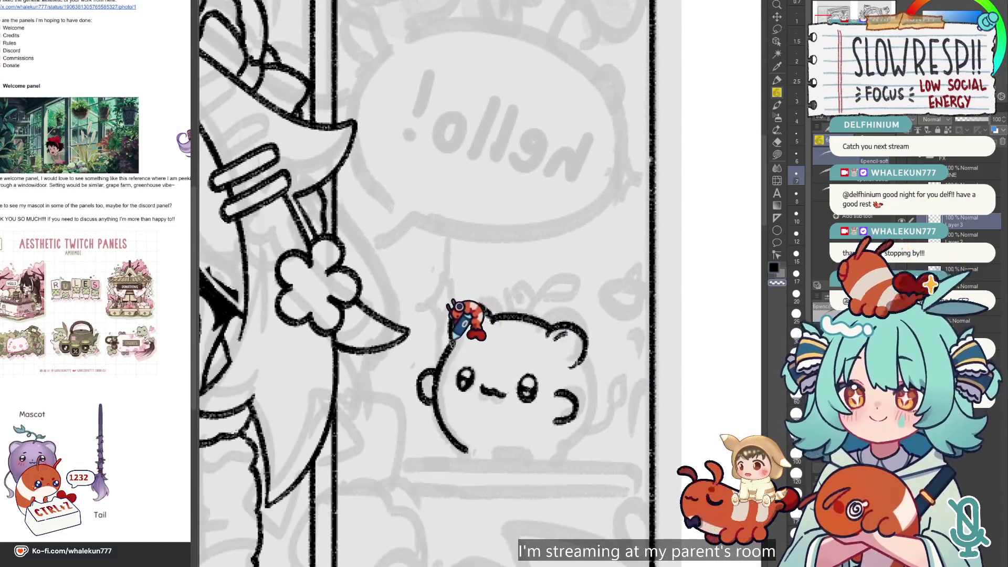
key("ctrl+z")
key("ctrl+z")
left_click_drag(451, 304, 448, 348)
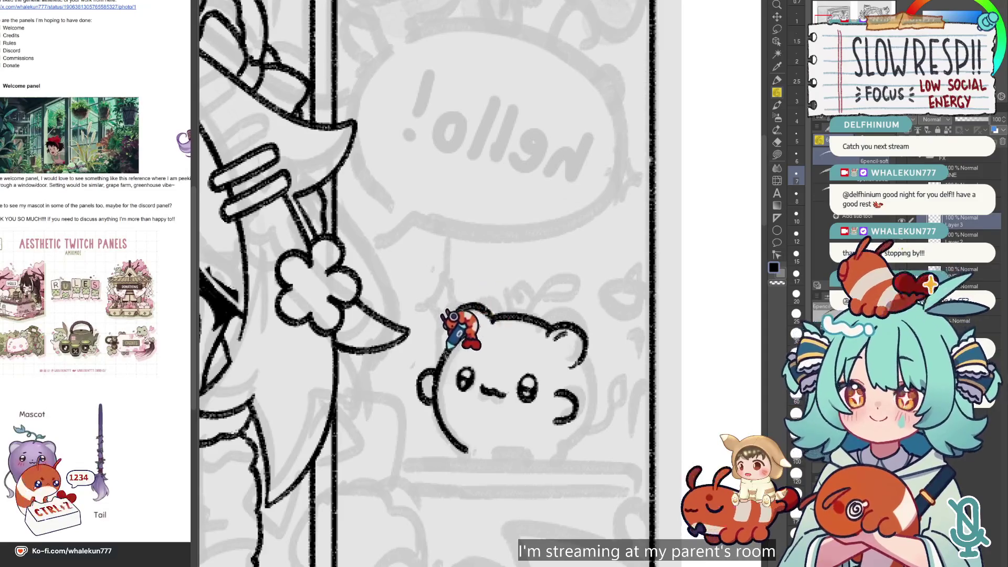
key("h")
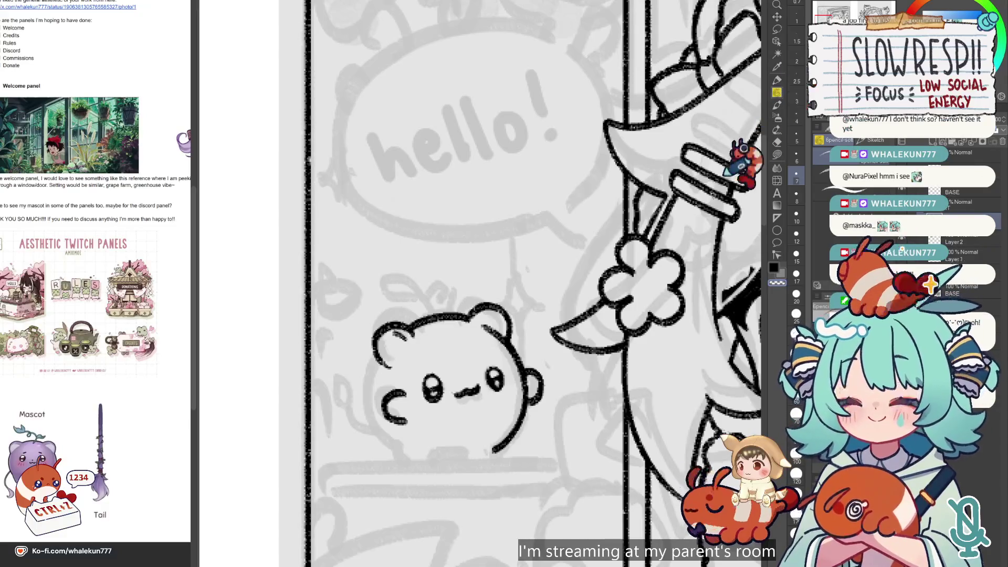
- Redraw the bear's left outline from head to bottom, undoing the stray attempts
scroll(618, 416, "down", 3)
key("ctrl+z")
key("ctrl+z")
key("ctrl+z")
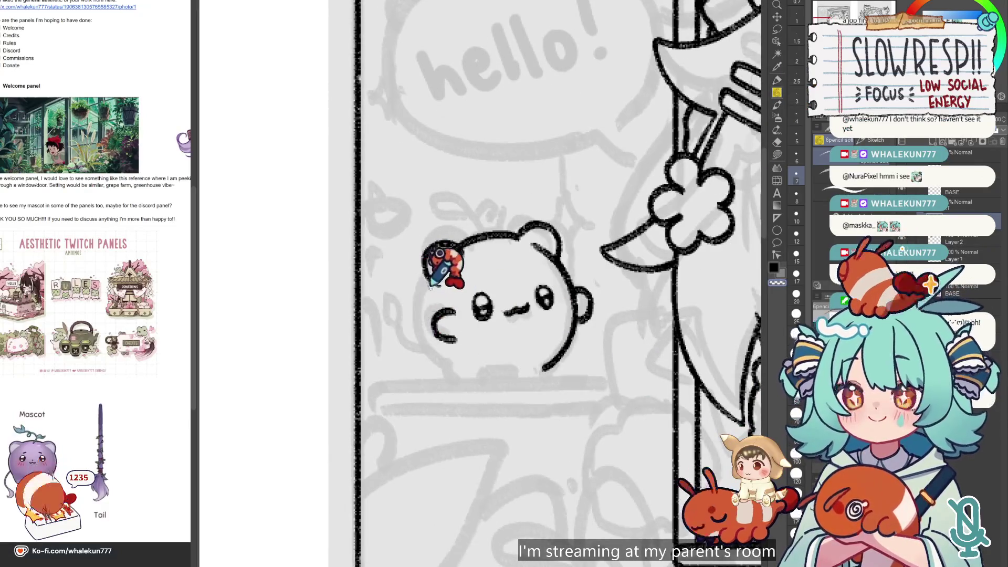
left_click_drag(428, 249, 444, 368)
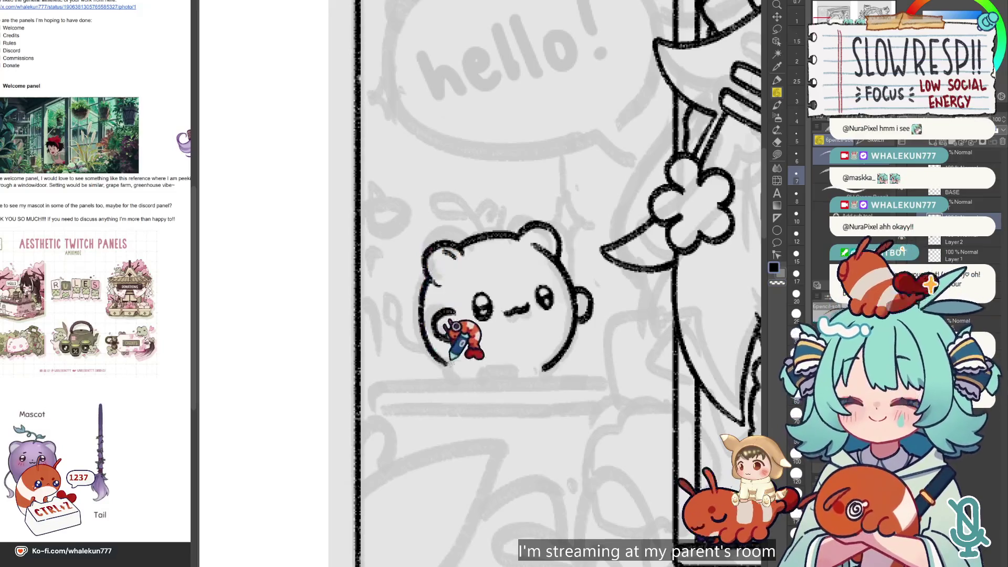
key("ctrl+z")
left_click_drag(428, 250, 444, 367)
scroll(449, 336, "down", 3)
key("ctrl+z")
key("ctrl+z")
left_click_drag(414, 153, 429, 276)
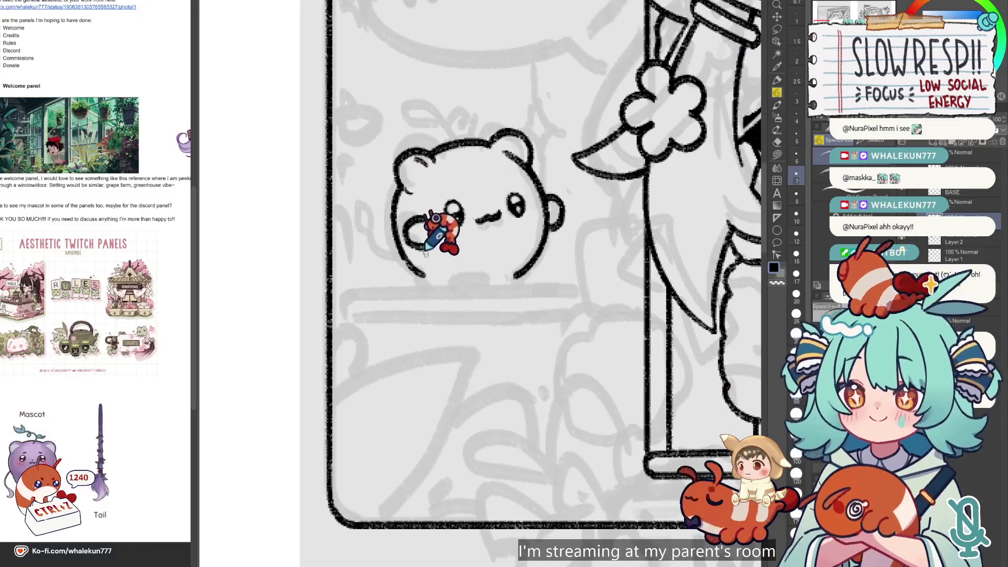
- Extend the bear's bottom outline to the right toward the shelf
left_click_drag(545, 311, 578, 383)
key("ctrl+z")
key("ctrl+z")
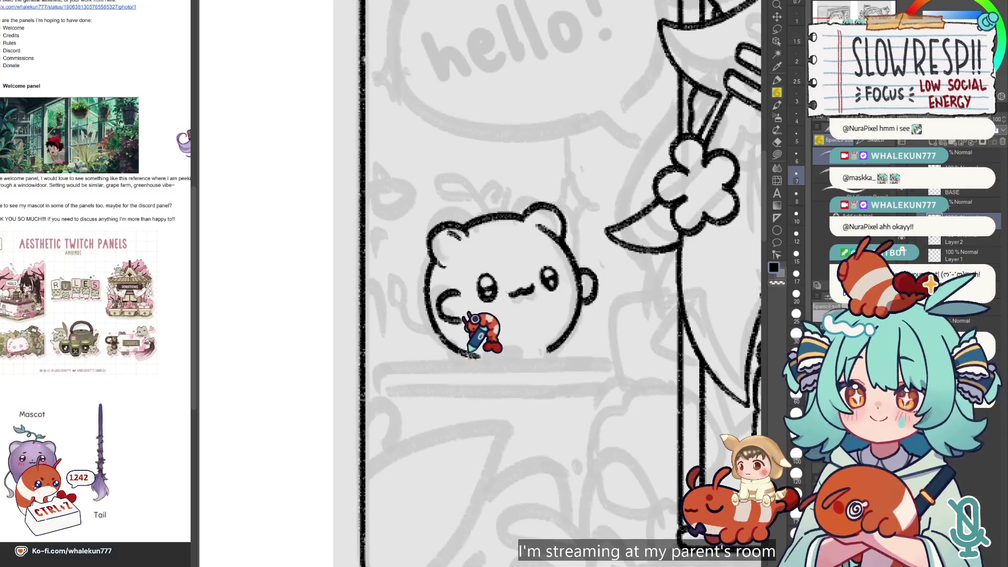
key("ctrl+z")
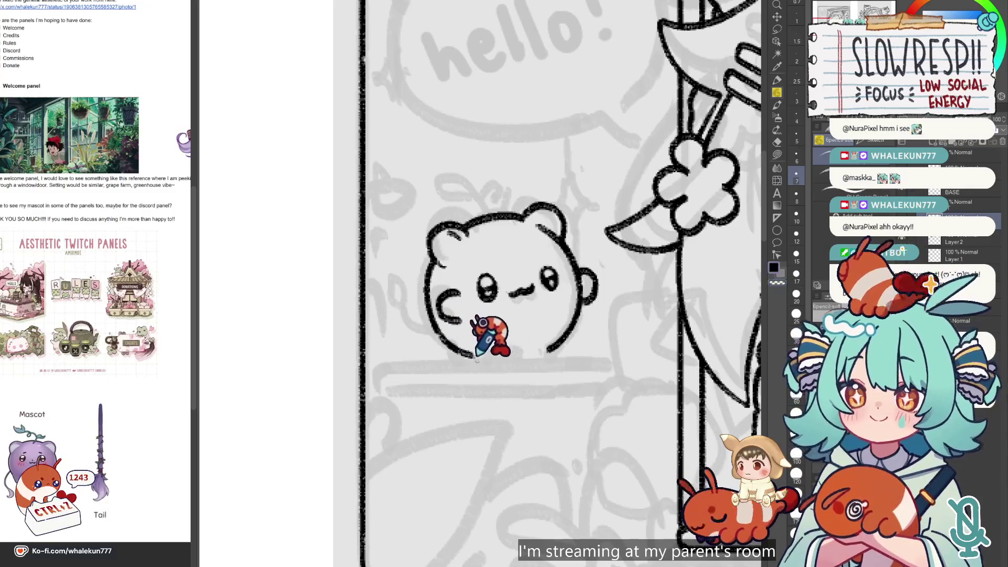
mouse_move(479, 361)
left_mouse_down()
mouse_move(540, 364)
mouse_move(524, 366)
left_mouse_up()
key("ctrl+z")
key("ctrl+z")
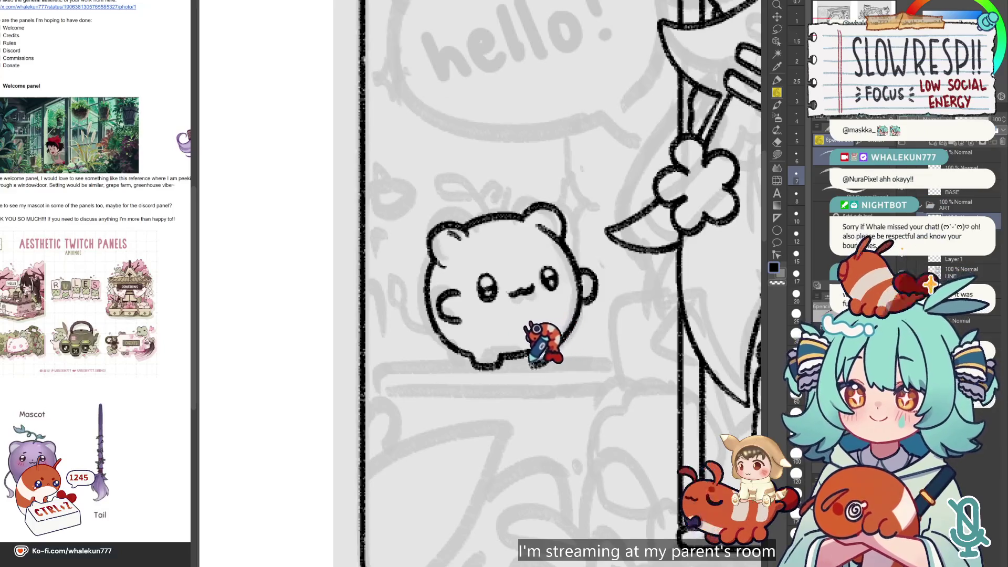
- Ink the left side of the bear's body and the bulge on its right side
left_click_drag(543, 333, 502, 355)
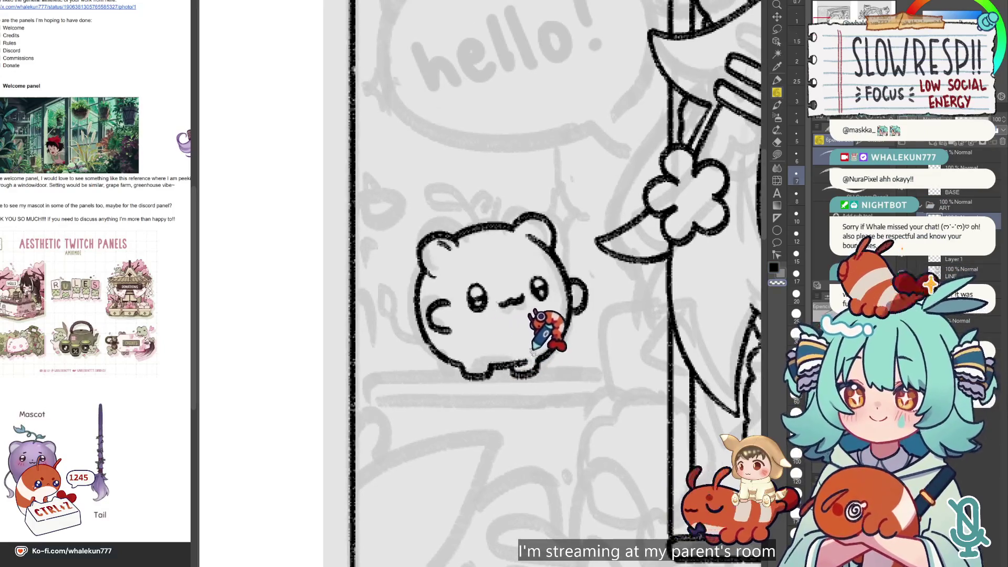
scroll(520, 338, "left", 2)
mouse_move(439, 339)
left_mouse_down()
mouse_move(407, 286)
mouse_move(417, 335)
mouse_move(433, 347)
left_mouse_up()
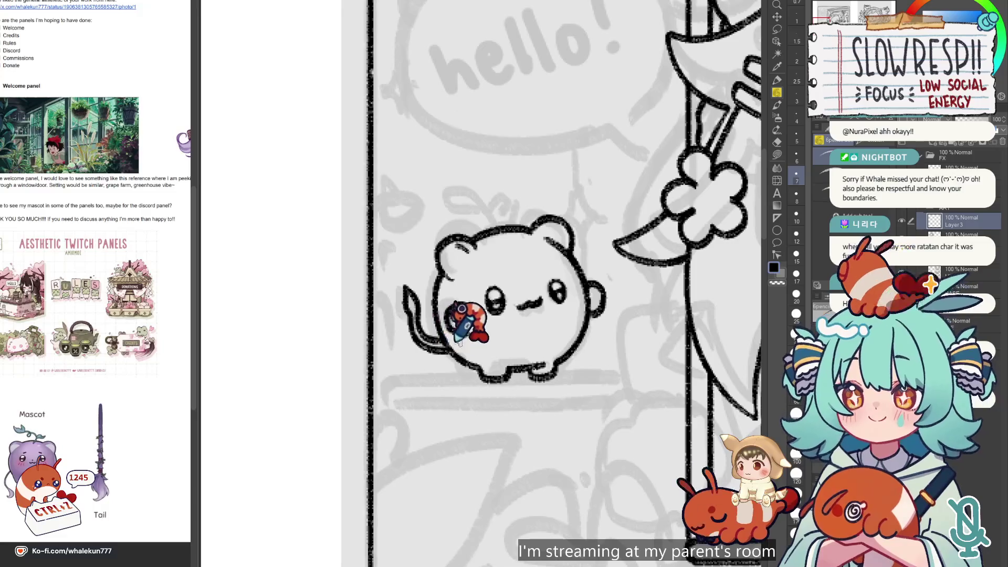
scroll(562, 330, "up", 3)
scroll(548, 279, "down", 3)
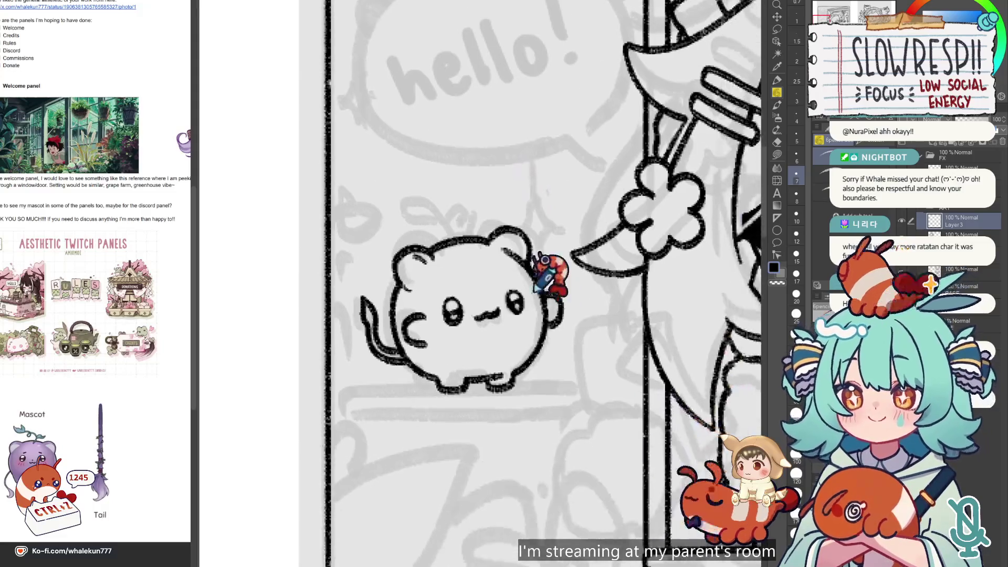
left_click_drag(550, 292, 553, 325)
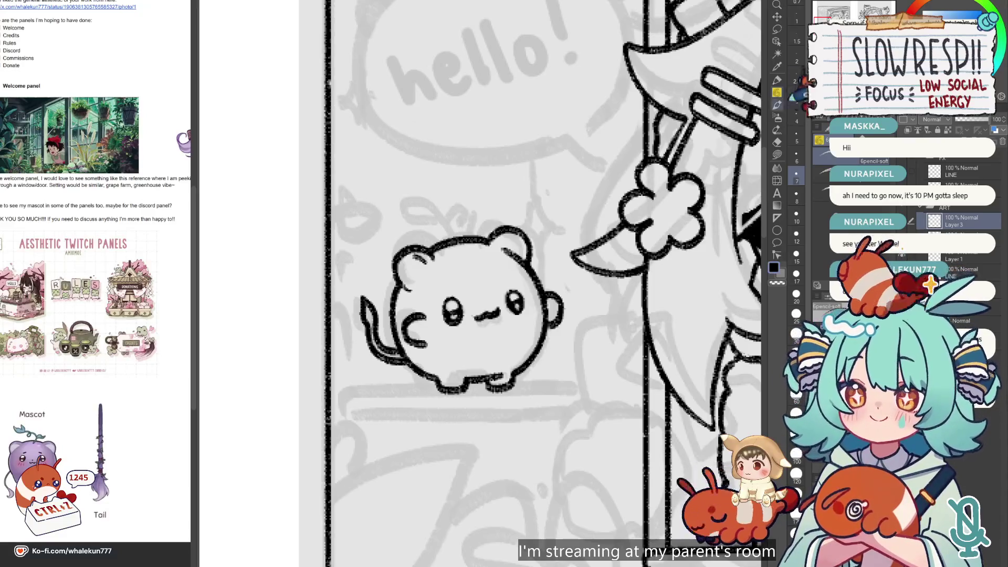
- Redraw the mascot's tail on its left side, checking it in the mirrored view
key("h")
key("h")
scroll(541, 283, "up", 4)
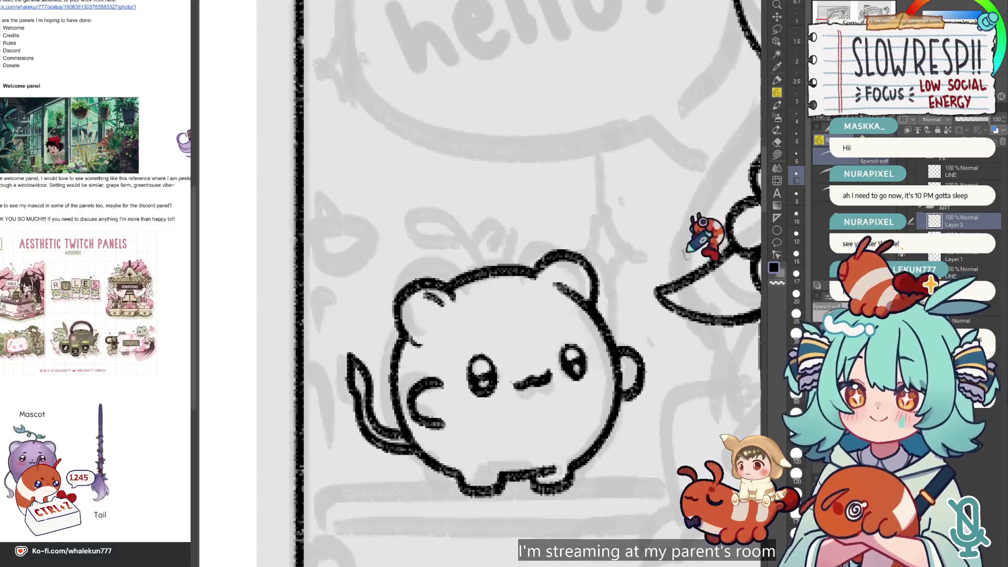
key("ctrl+z")
left_click_drag(415, 452, 349, 355)
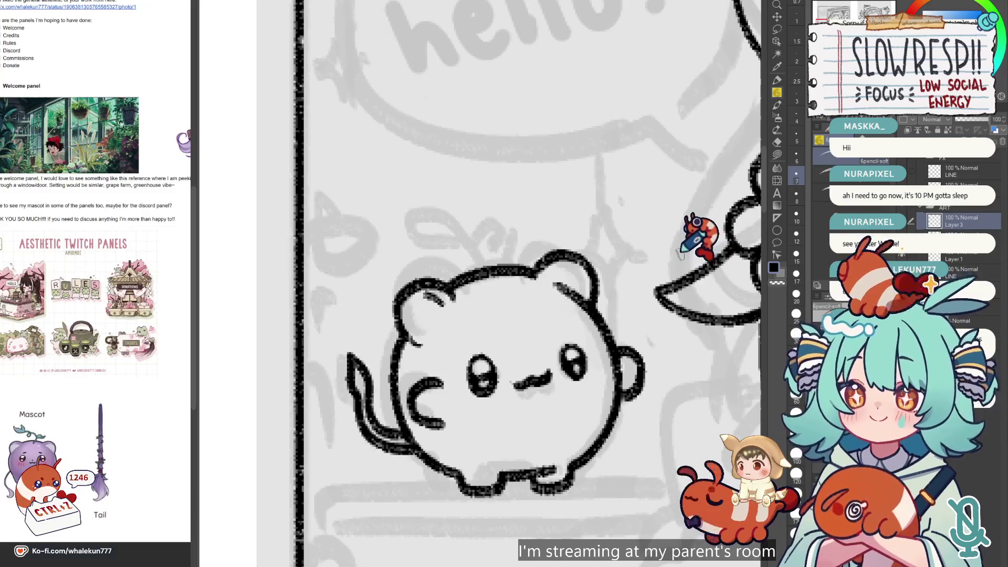
key("h")
- On a new layer, draw a curly sprout rising from the mascot's head
key("ctrl+shift+n")
scroll(441, 336, "down", 2)
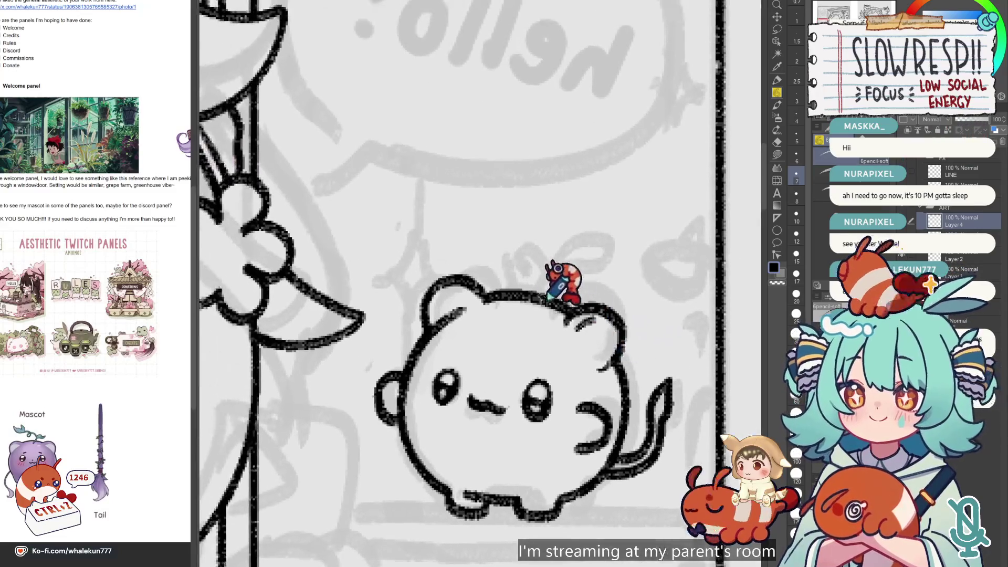
key("h")
scroll(566, 325, "up", 2)
key("ctrl+z")
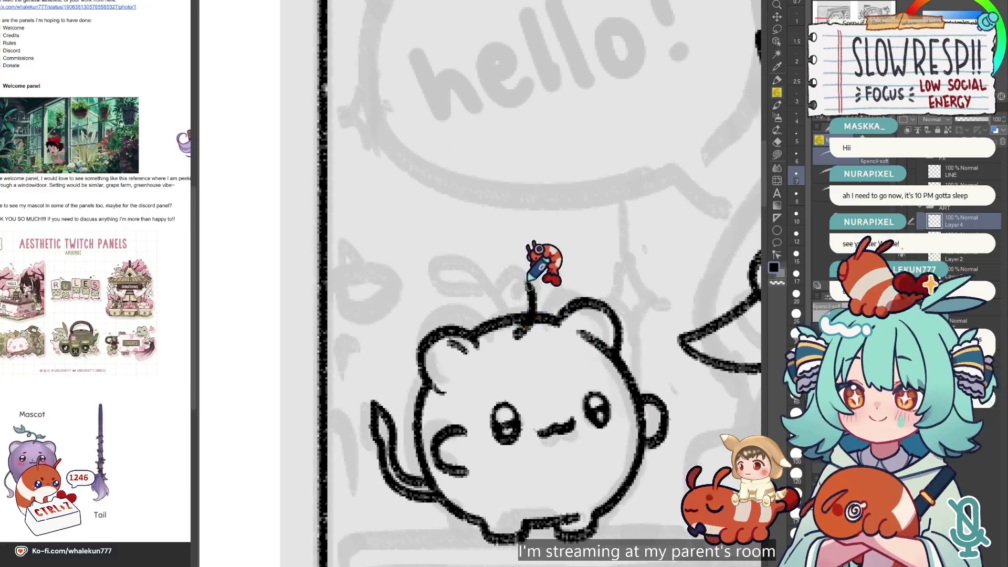
mouse_move(498, 308)
left_mouse_down()
mouse_move(492, 265)
mouse_move(461, 268)
mouse_move(488, 277)
mouse_move(488, 295)
mouse_move(505, 265)
mouse_move(538, 297)
left_mouse_up()
key("ctrl+z")
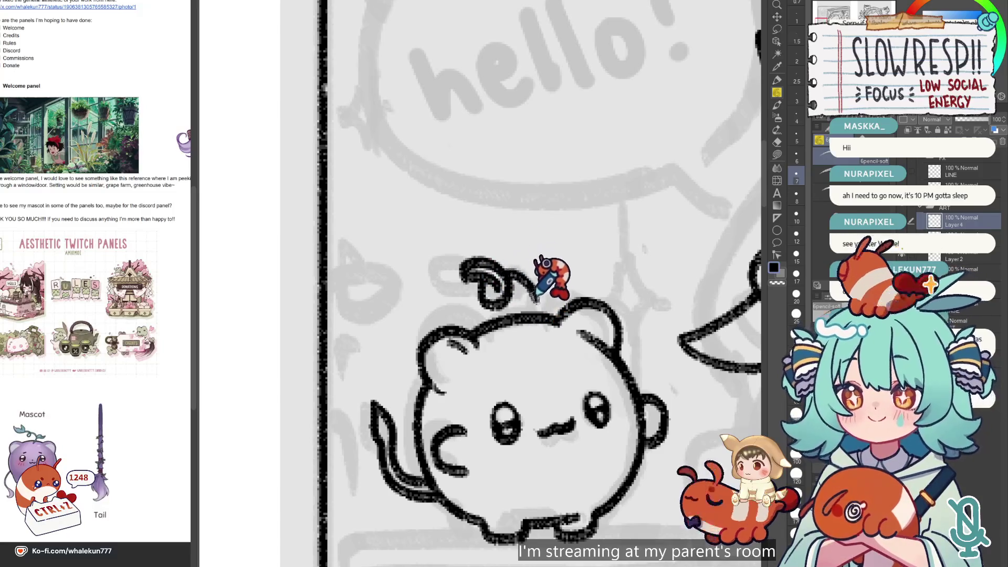
key("ctrl+z")
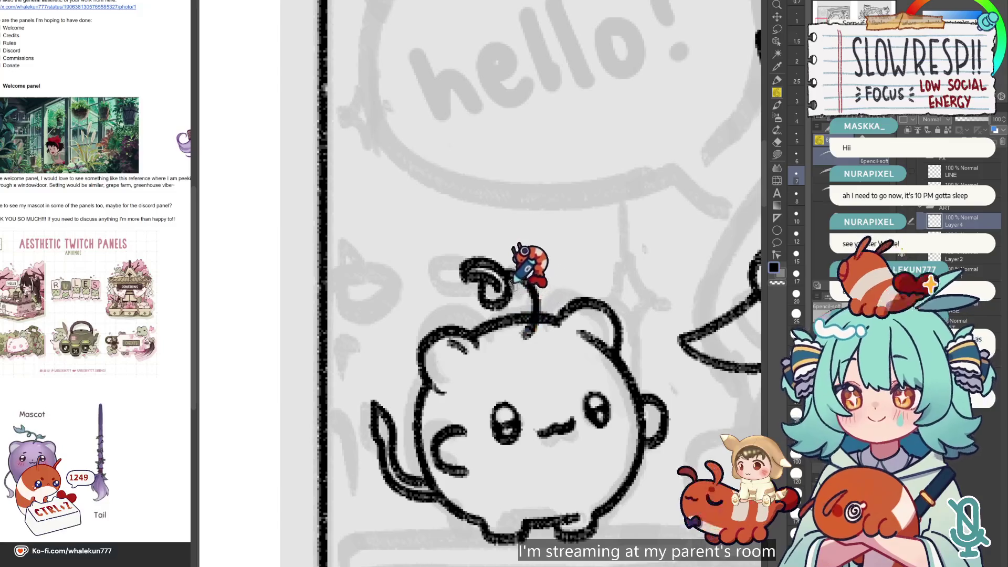
left_click_drag(528, 326, 548, 276)
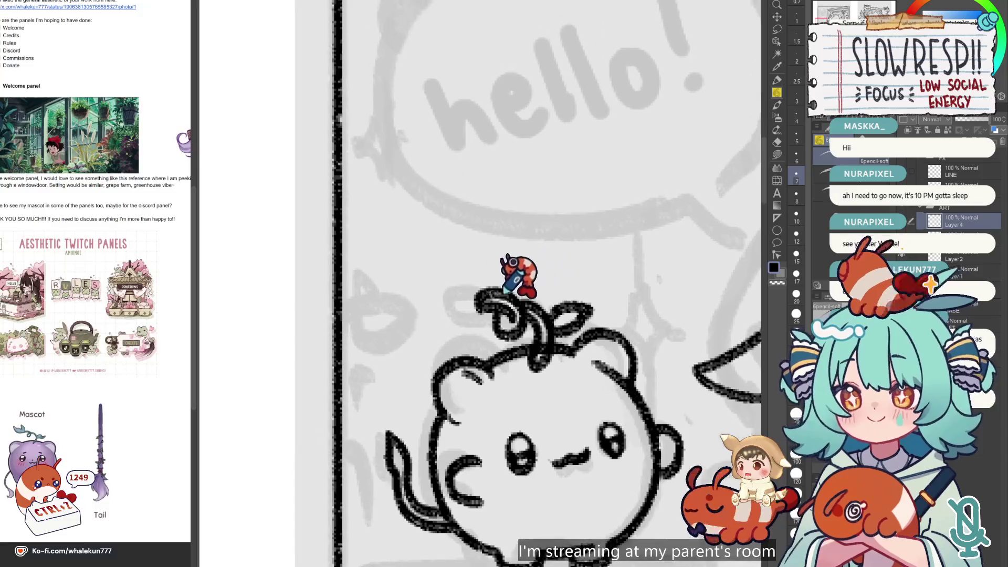
- Ink a leaf on the sprout and switch to the hard eraser for cleanup
mouse_move(472, 303)
left_mouse_down()
mouse_move(428, 344)
mouse_move(464, 265)
mouse_move(484, 300)
left_mouse_up()
scroll(484, 301, "down", 5)
scroll(574, 259, "up", 4)
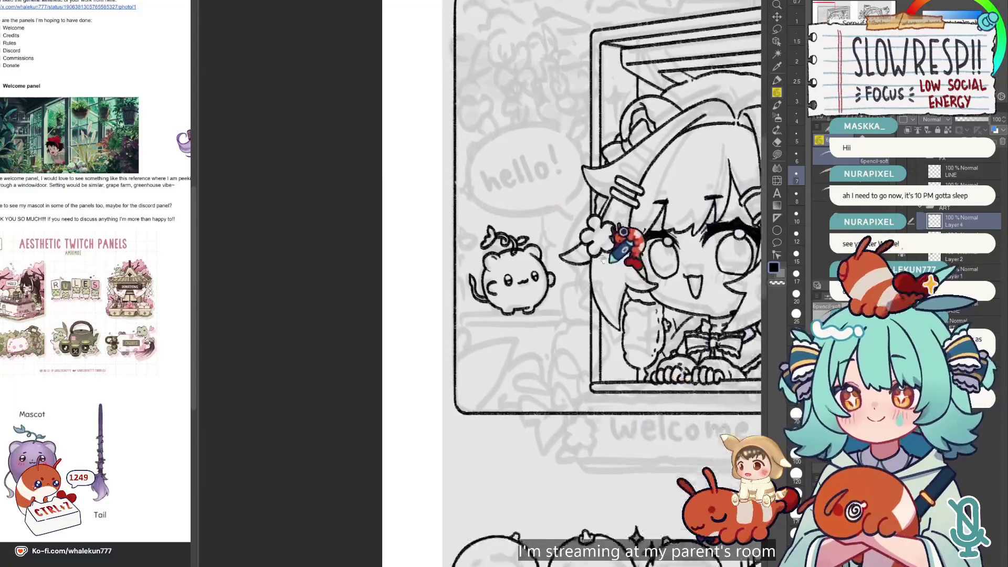
scroll(468, 218, "up", 3)
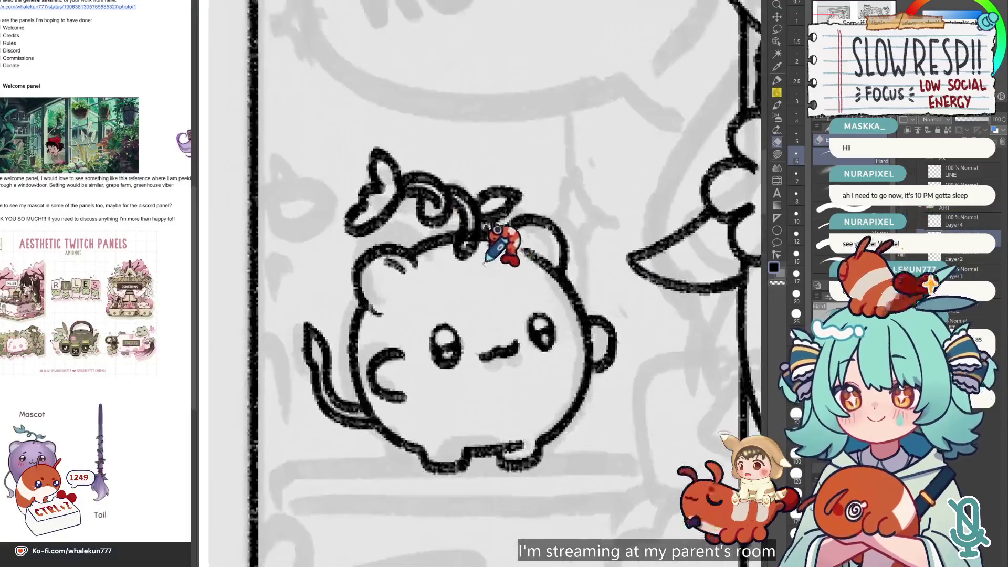
key("e")
scroll(484, 301, "down", 3)
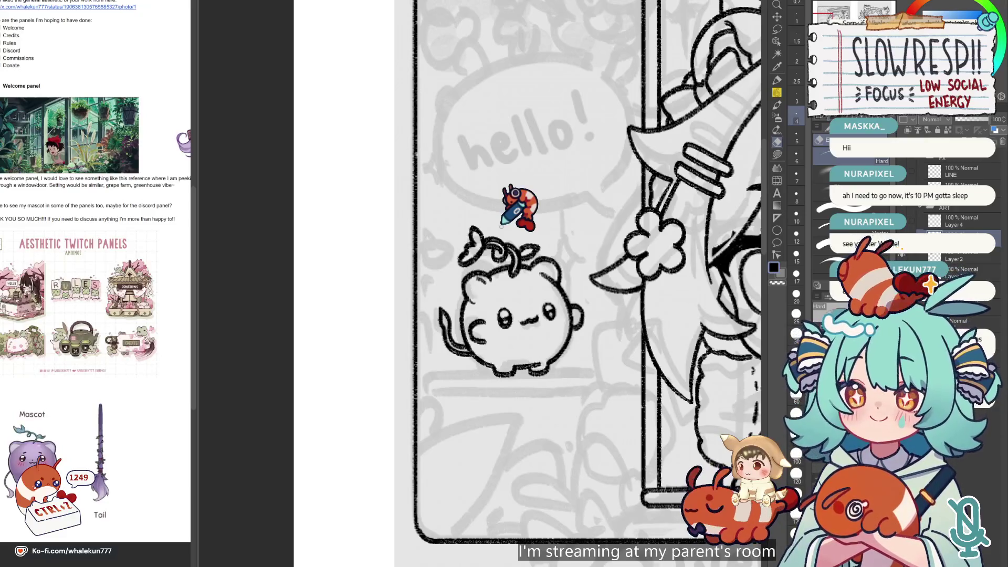
scroll(578, 252, "down", 4)
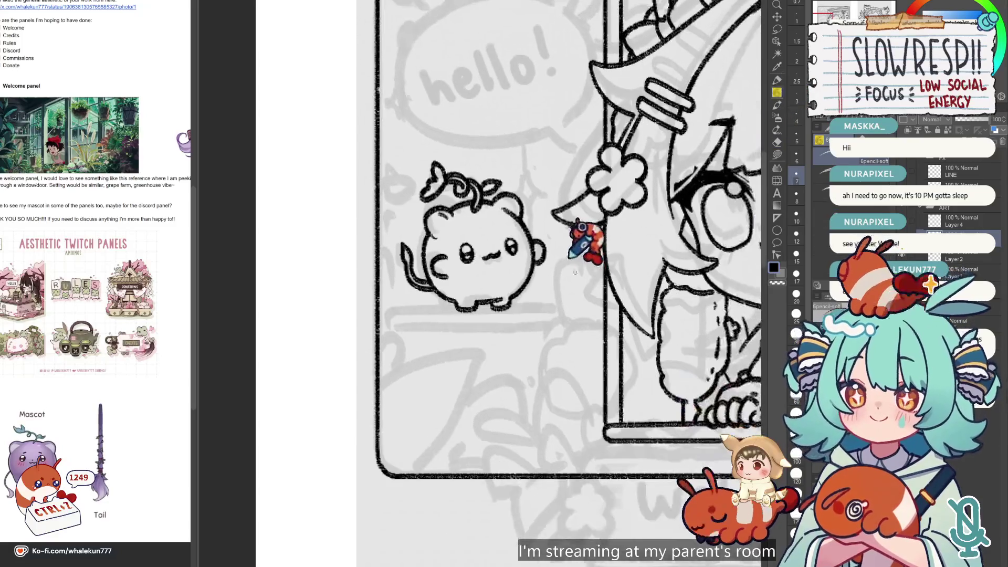
scroll(552, 313, "up", 2)
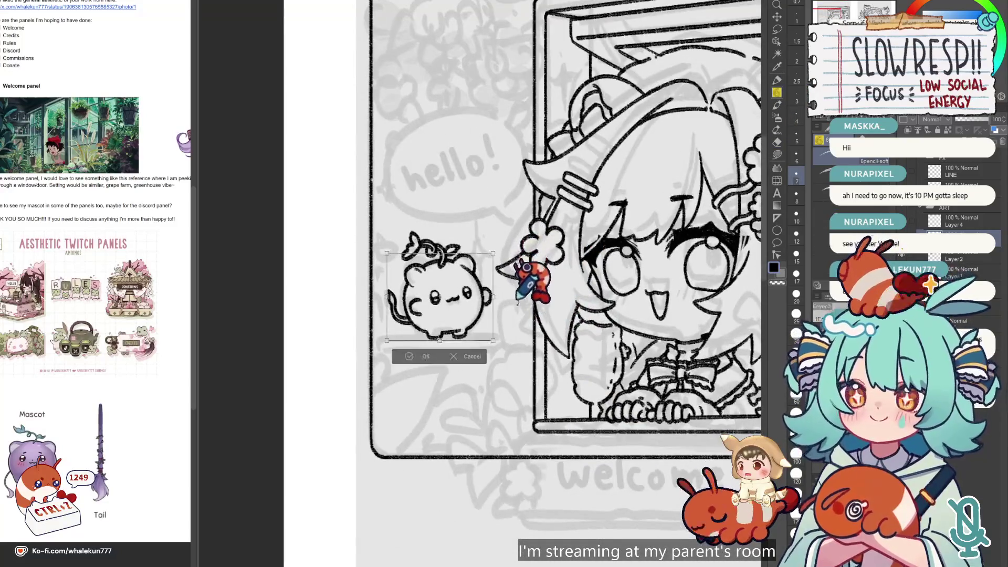
left_click(948, 220)
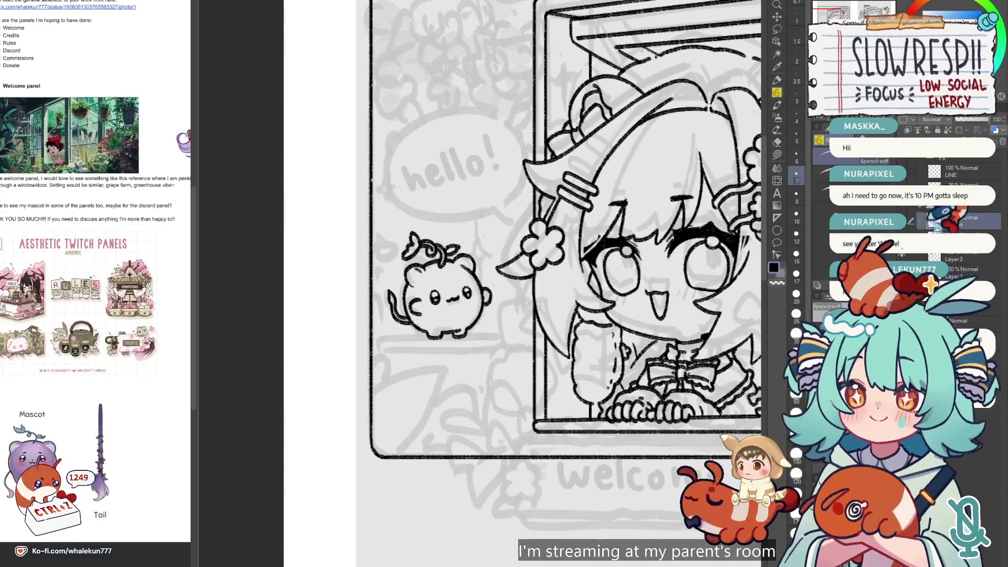
key("ctrl+t")
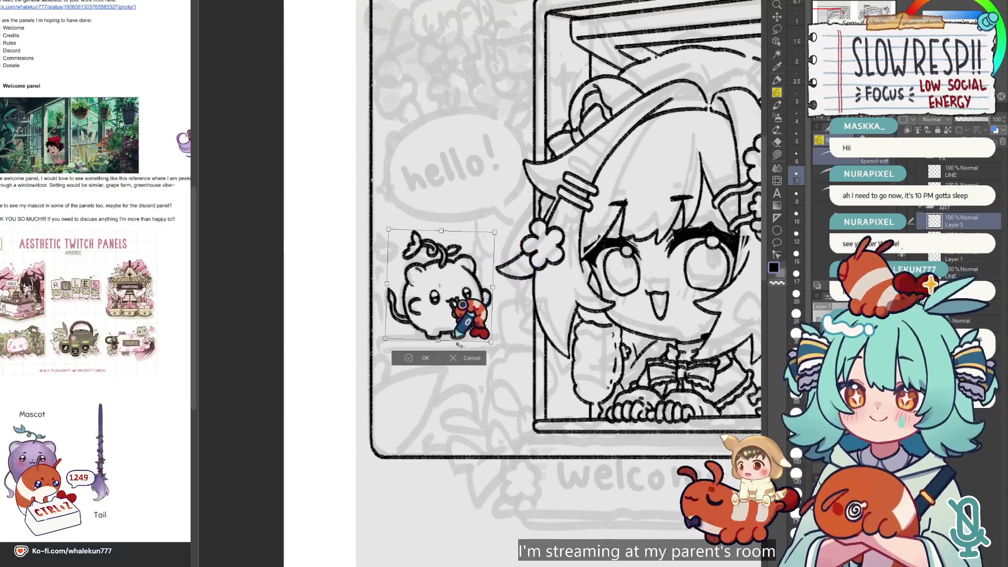
left_click(458, 357)
scroll(495, 342, "up", 2)
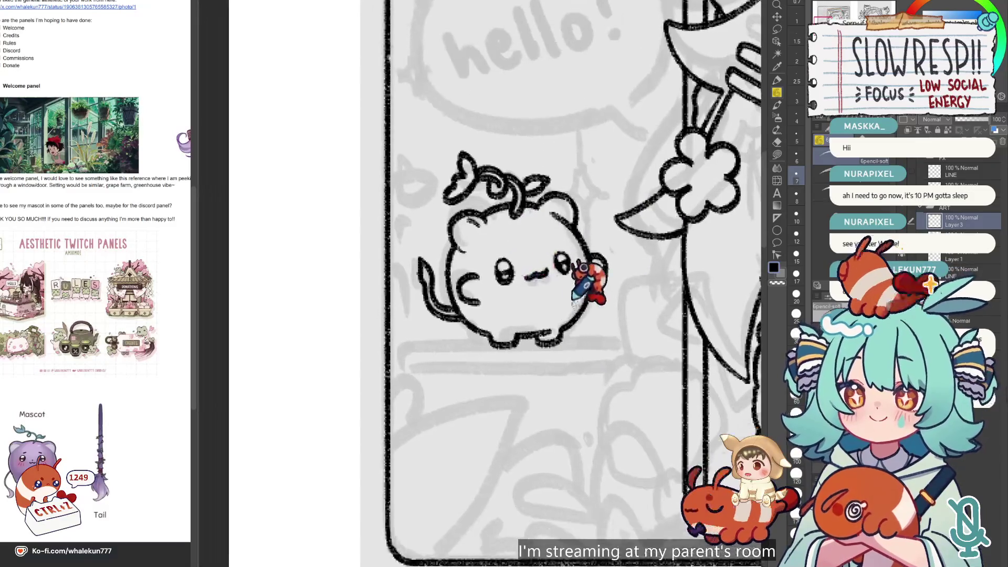
key("ctrl+z")
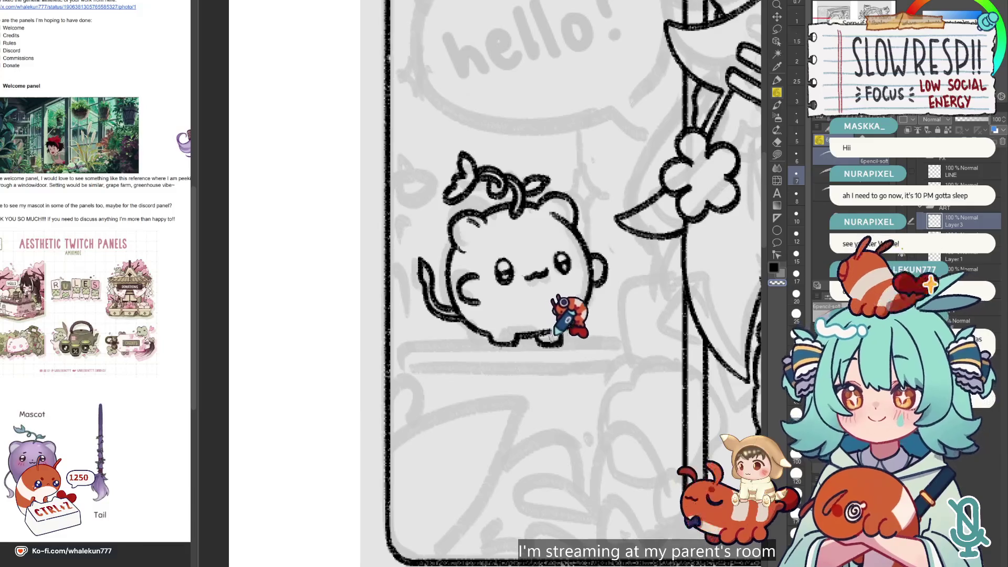
left_click_drag(539, 342, 544, 352)
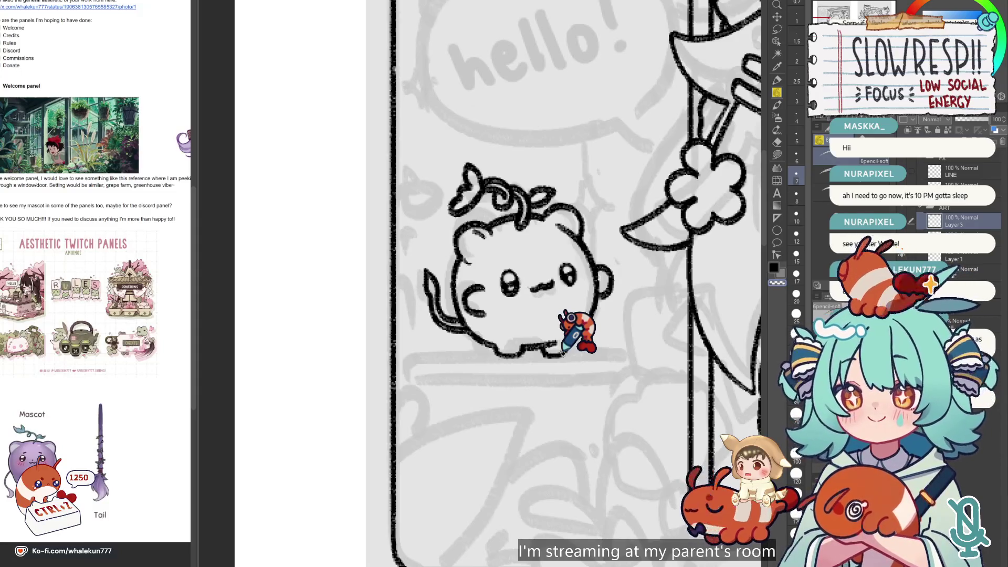
- On a new layer, lay a horizontal linear ruler and pencil the shelf's top line under the mascot
left_click_drag(588, 357, 416, 353)
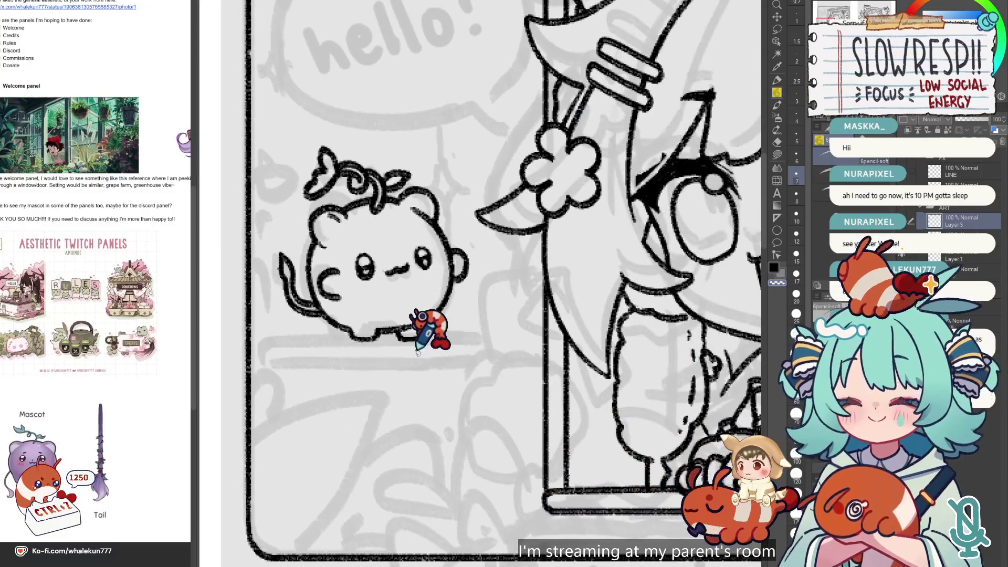
scroll(513, 439, "down", 5)
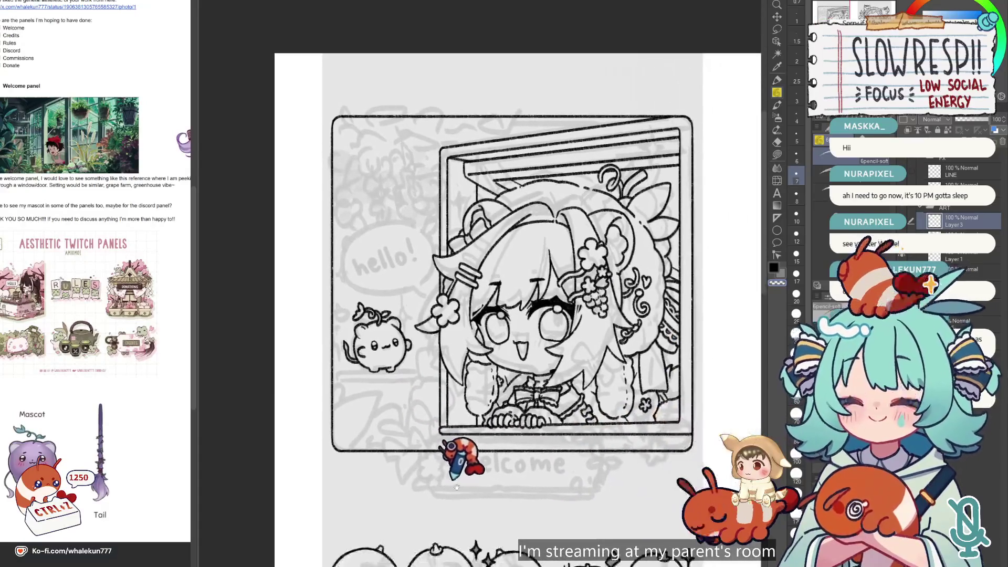
scroll(450, 462, "up", 2)
scroll(439, 466, "down", 3)
scroll(446, 439, "up", 6)
left_click_drag(458, 417, 537, 322)
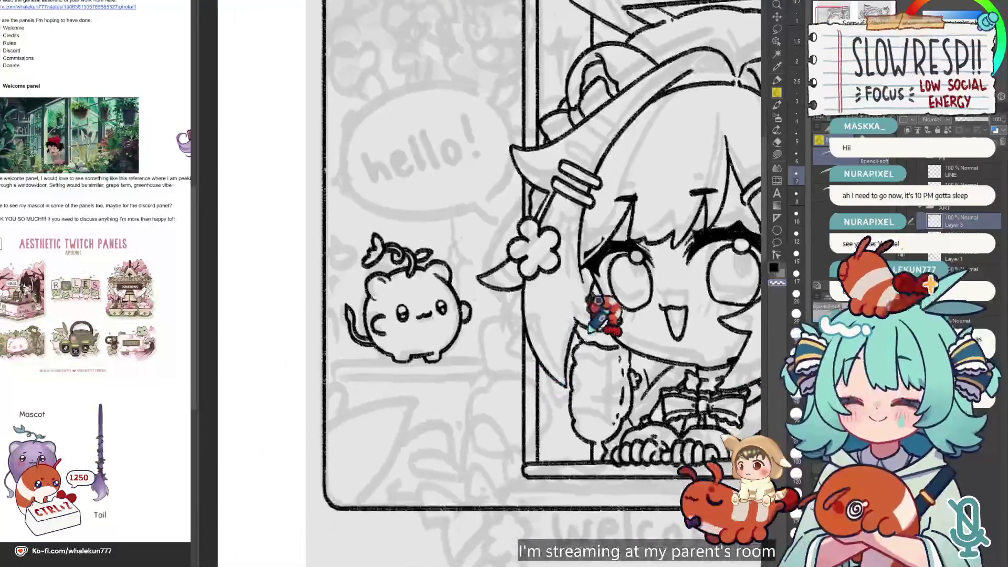
left_click(925, 122)
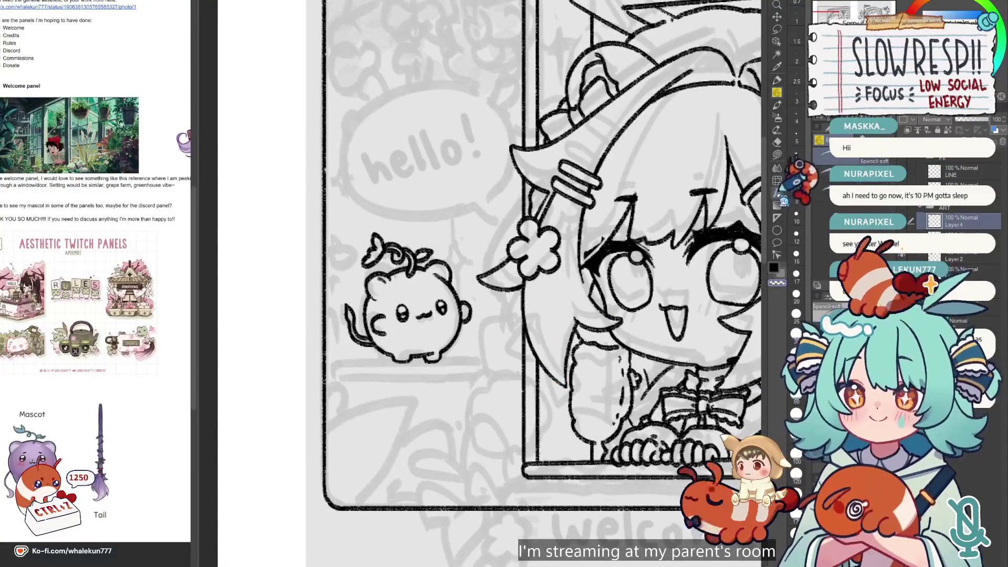
left_click(777, 218)
mouse_move(338, 363)
left_mouse_down()
mouse_move(517, 362)
mouse_move(504, 361)
left_mouse_up()
key("p")
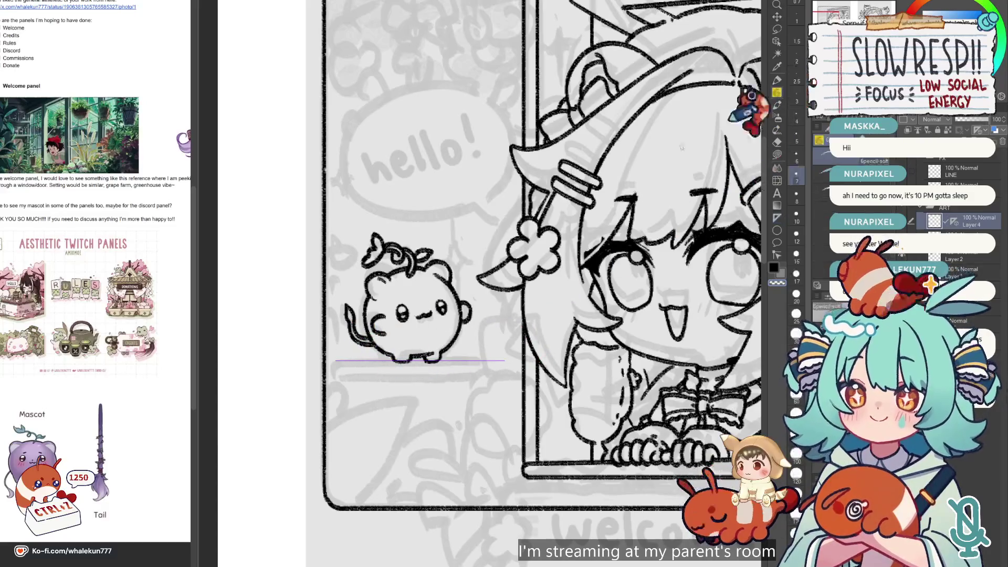
left_click_drag(330, 353, 505, 357)
- Duplicate the shelf line, move the copy just below it, and merge it down into Layer 4
key("ctrl+j")
key("k")
scroll(466, 366, "up", 2)
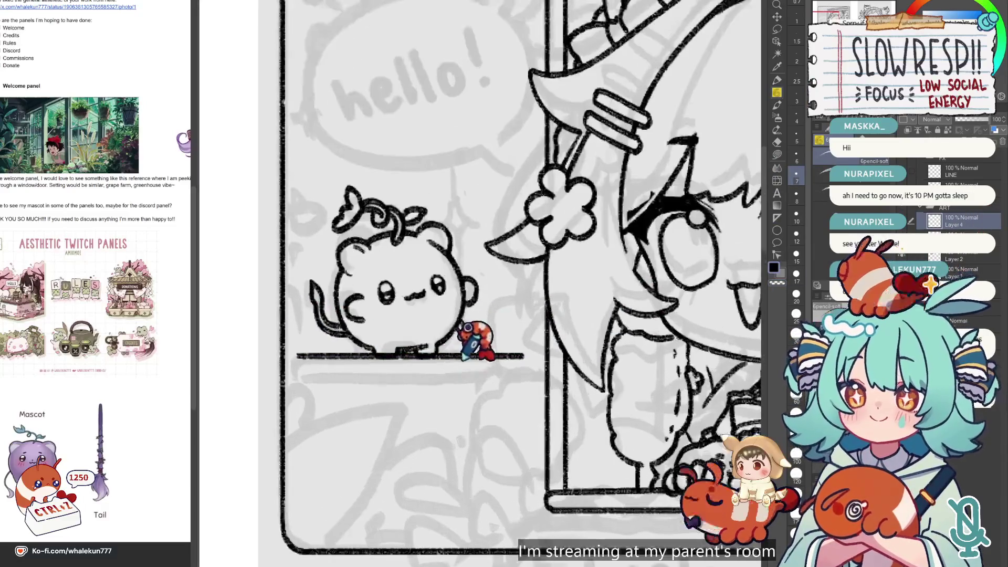
left_click_drag(519, 373, 519, 388)
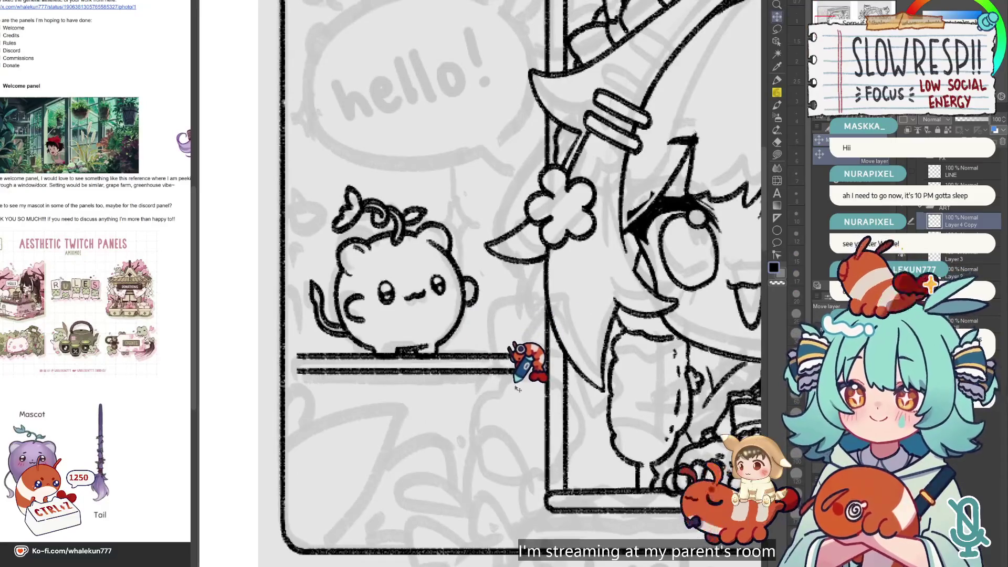
key("ctrl+e")
- Pencil a stroke joining the right ends of the two shelf lines, then undo the shelf edits
key("b")
scroll(514, 325, "up", 2)
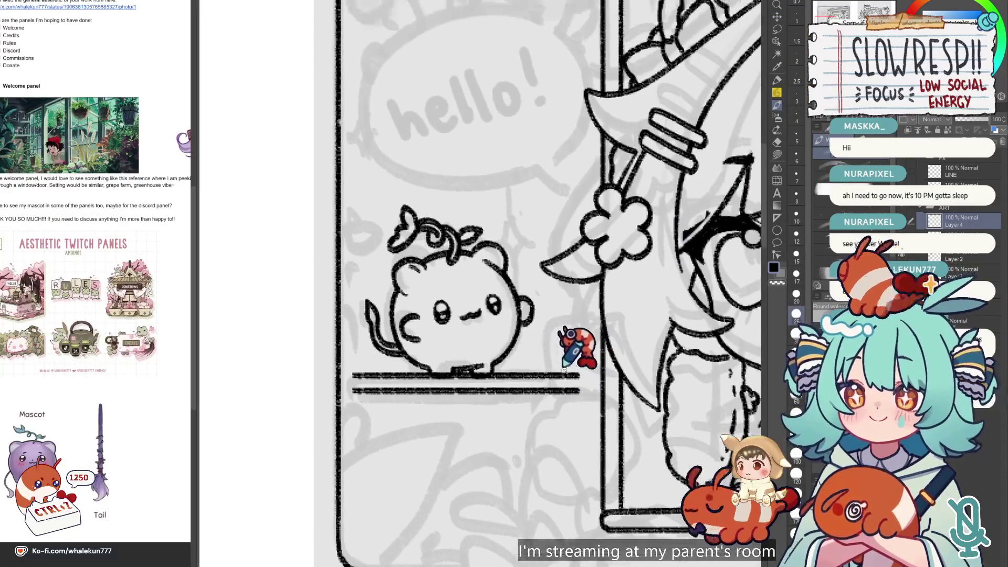
key("p")
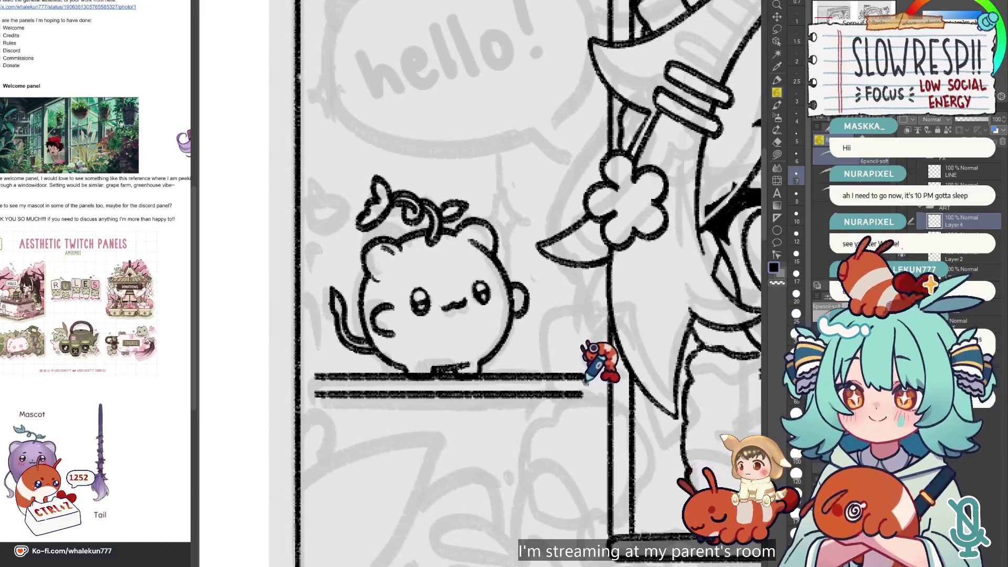
mouse_move(583, 376)
left_mouse_down()
mouse_move(586, 393)
mouse_move(583, 377)
left_mouse_up()
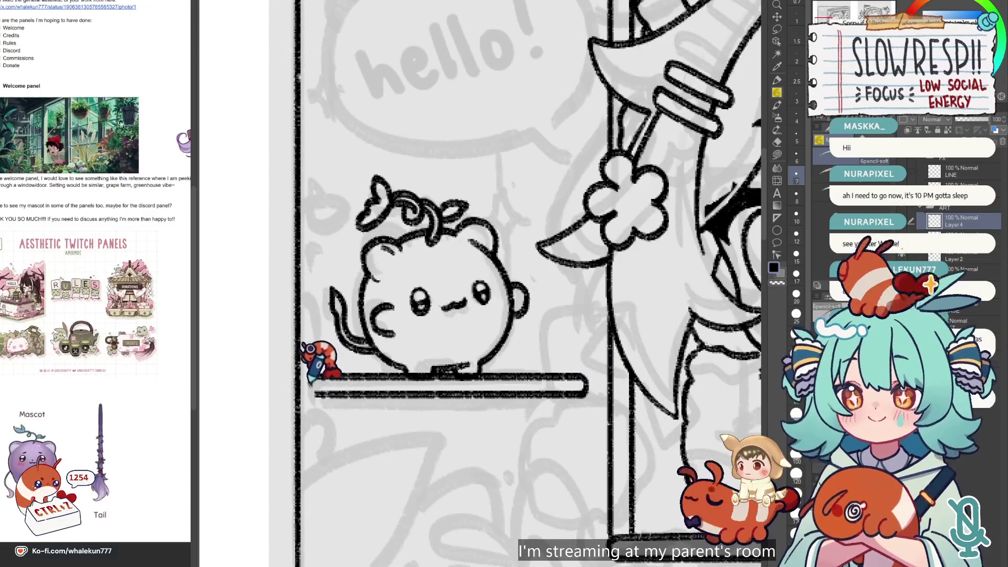
key("ctrl+z")
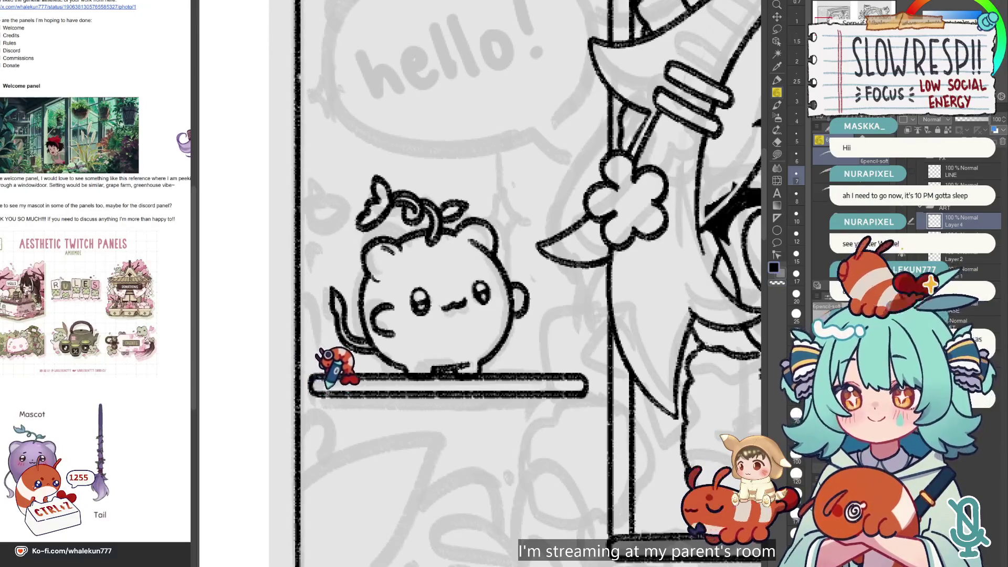
scroll(339, 368, "down", 3)
scroll(536, 339, "up", 3)
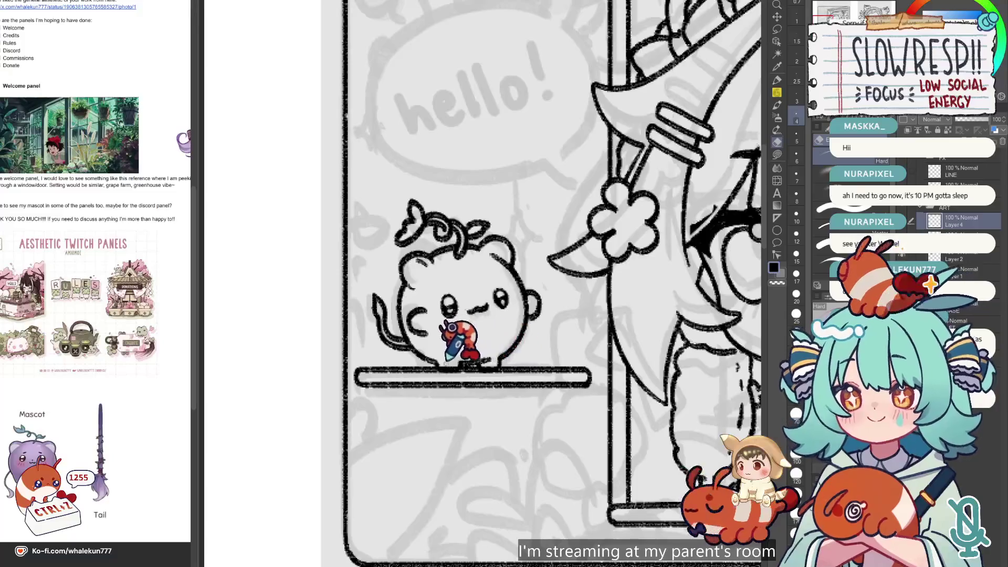
key("e")
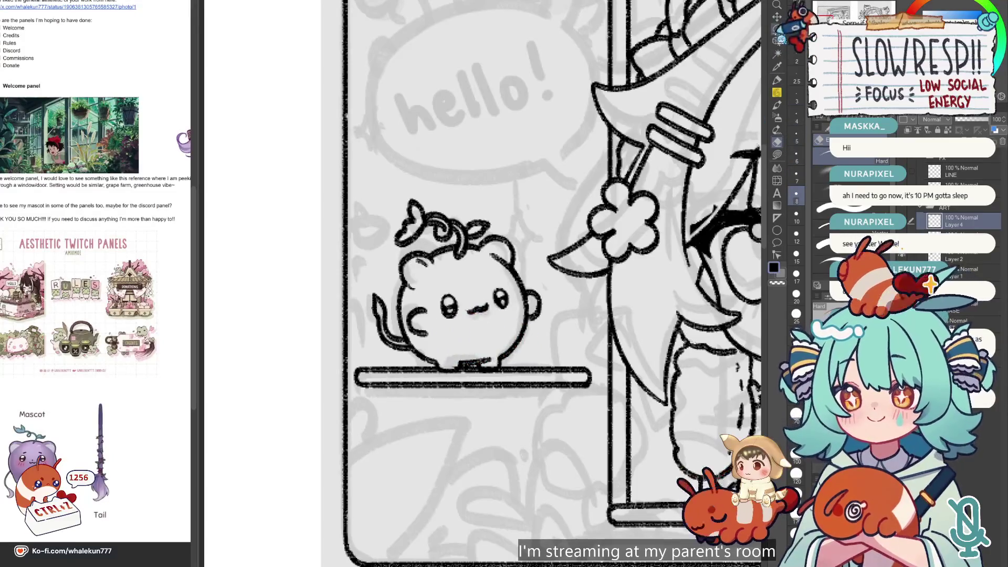
key("ctrl+z")
key("ctrl+z")
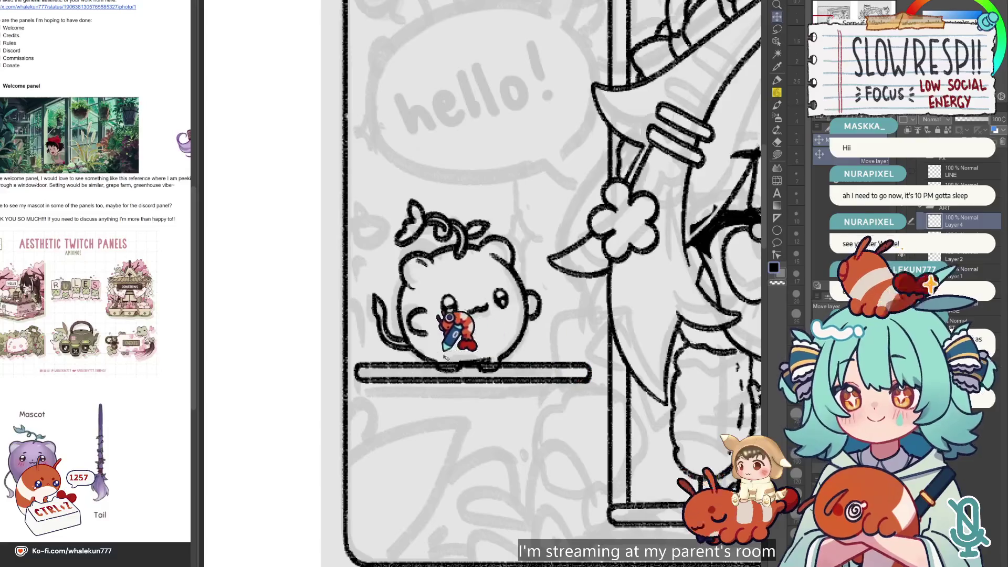
key("e")
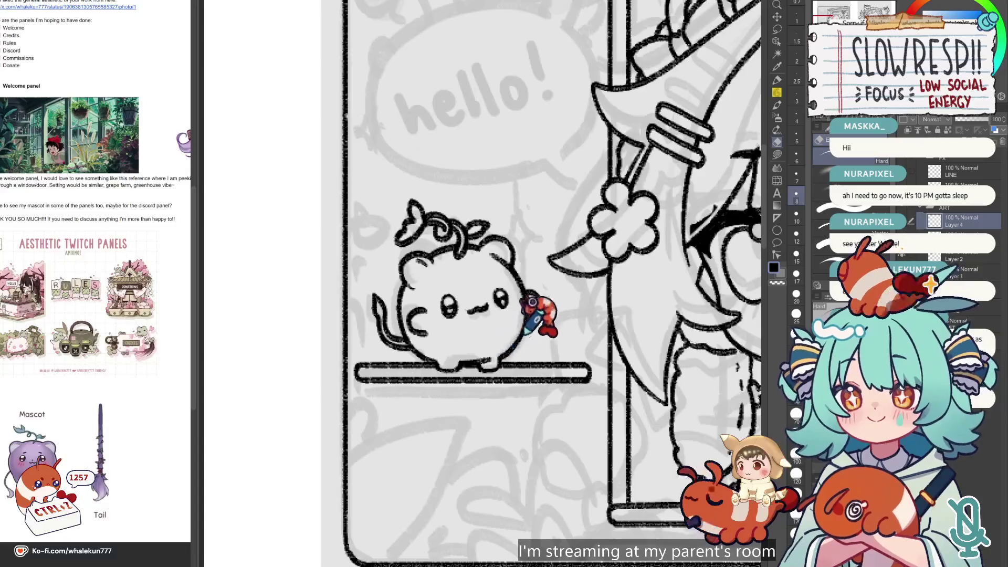
- Try a first stroke on the mascot's face with the canvas mirrored, then undo it
scroll(536, 310, "down", 5)
scroll(530, 293, "up", 3)
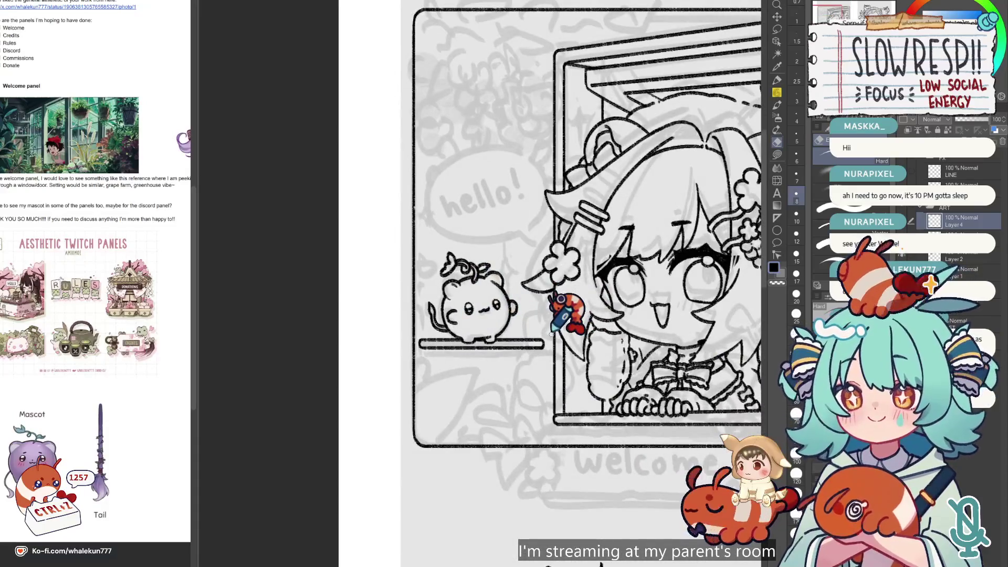
left_click(778, 17)
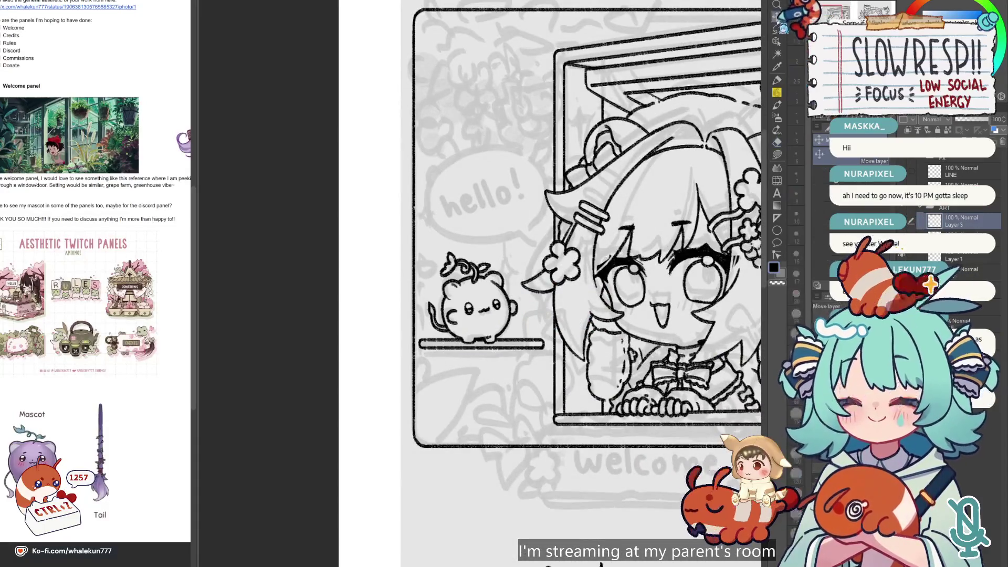
key("h")
scroll(596, 355, "up", 2)
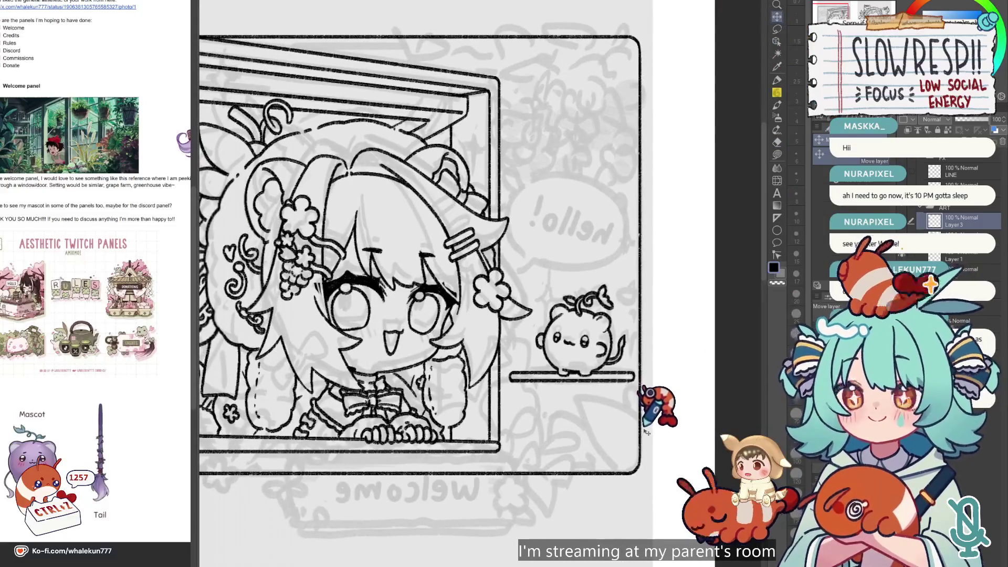
scroll(574, 345, "up", 3)
key("p")
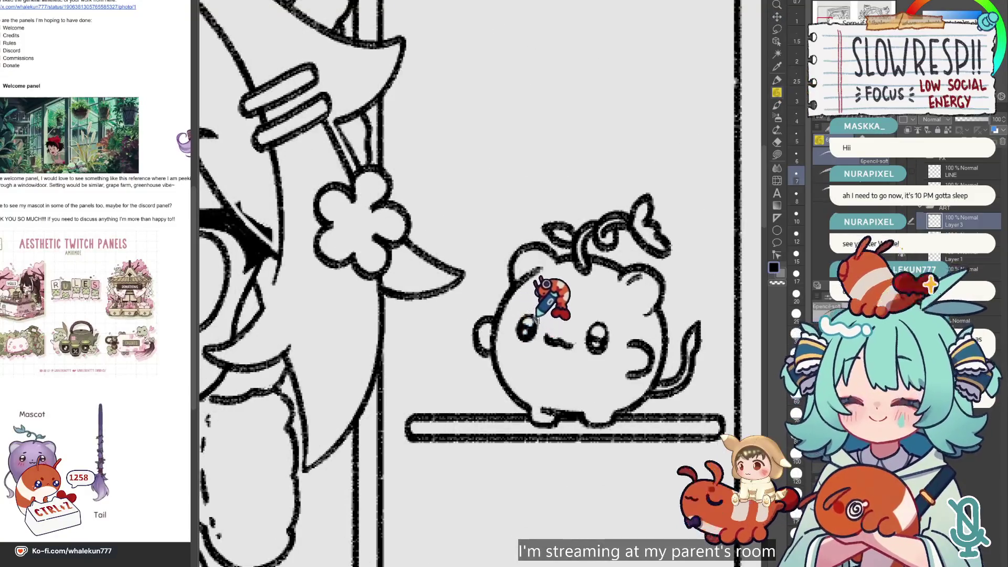
key("ctrl+z")
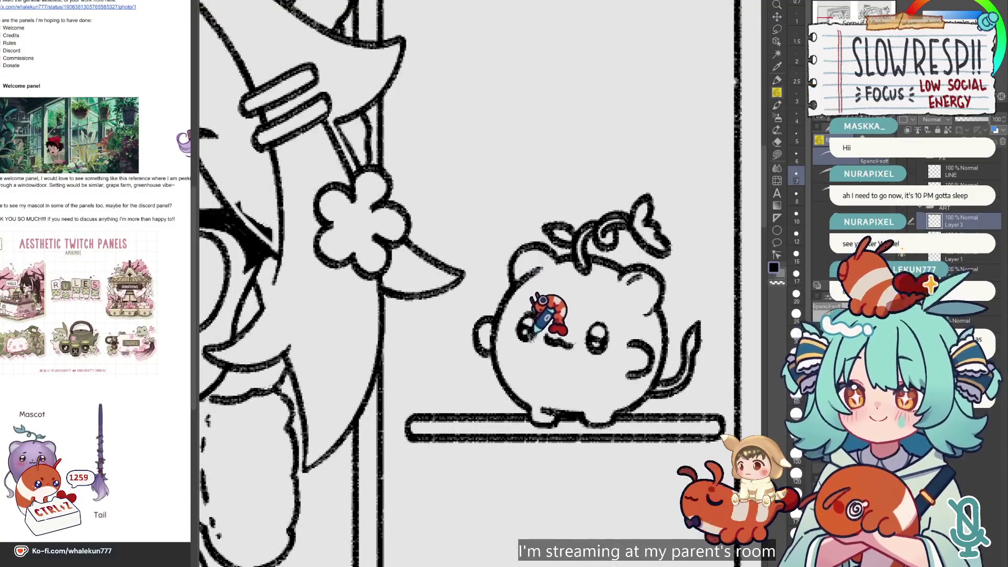
key("h")
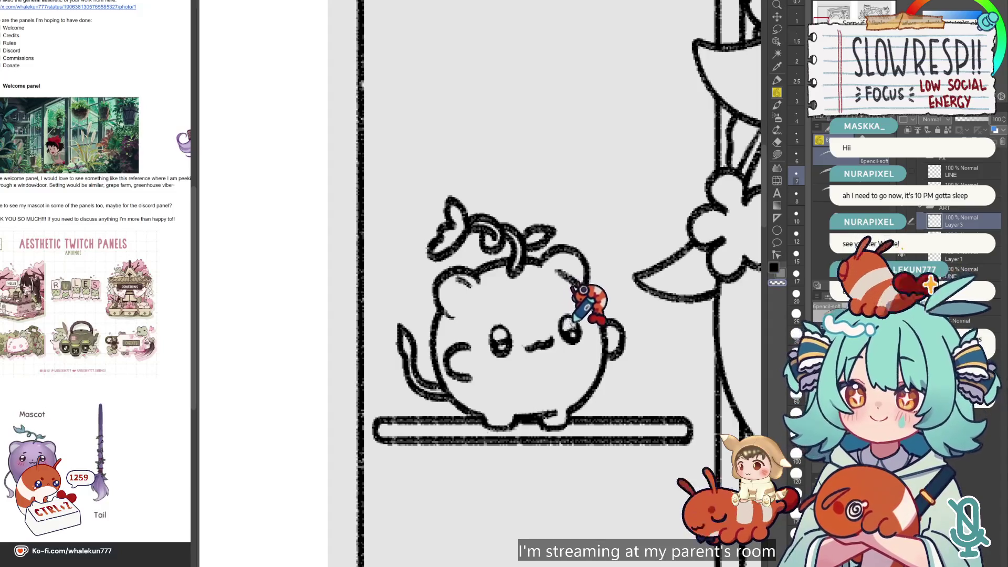
- Pencil a small open smiling mouth below the bear's dot eyes, flipping the view to check it
key("c")
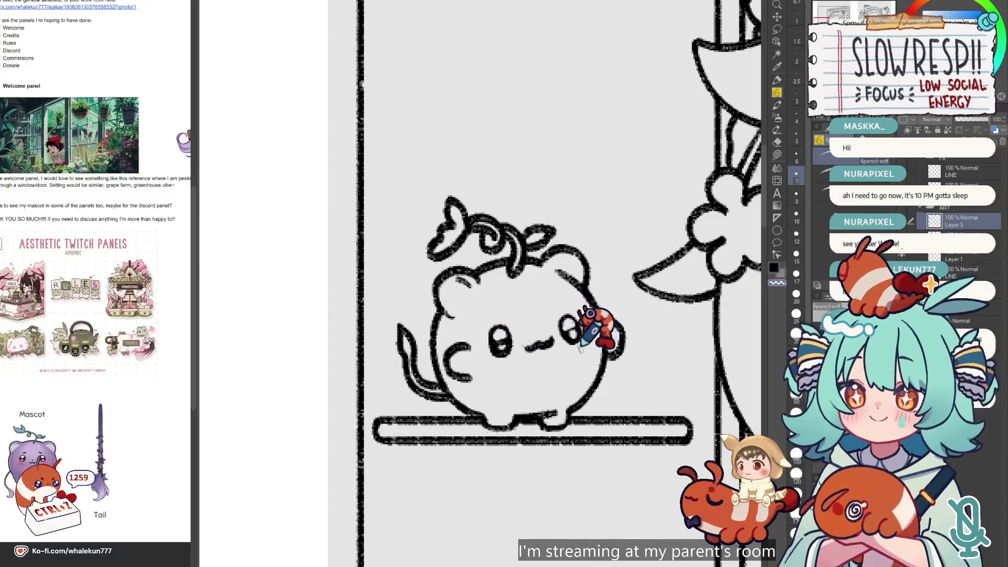
scroll(583, 328, "down", 3)
scroll(574, 315, "up", 4)
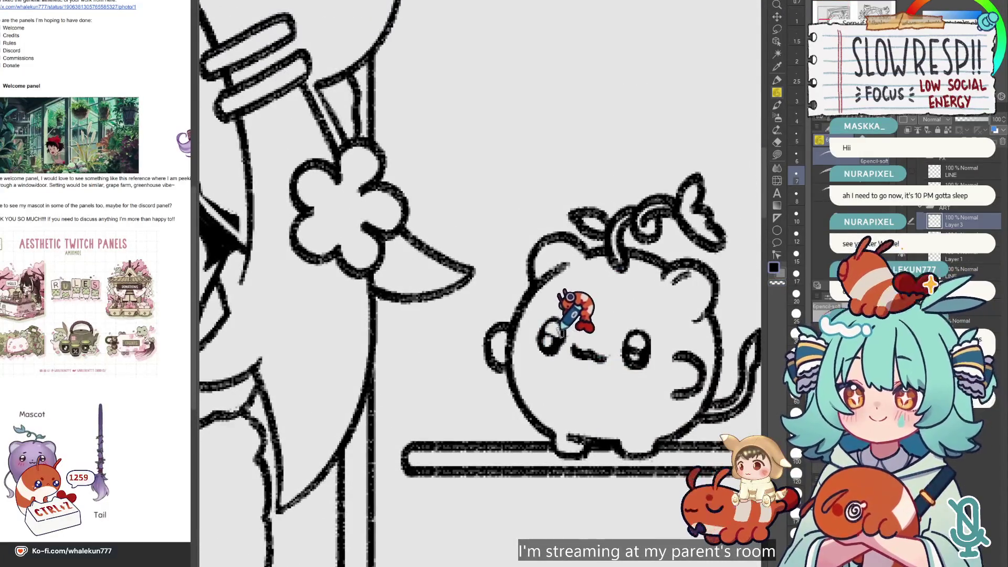
key("h")
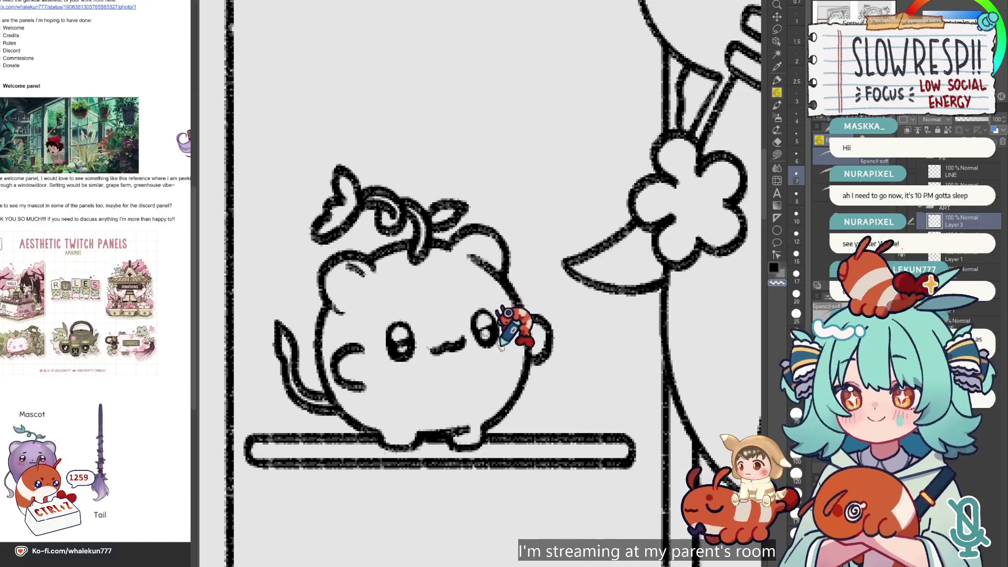
scroll(500, 286, "down", 5)
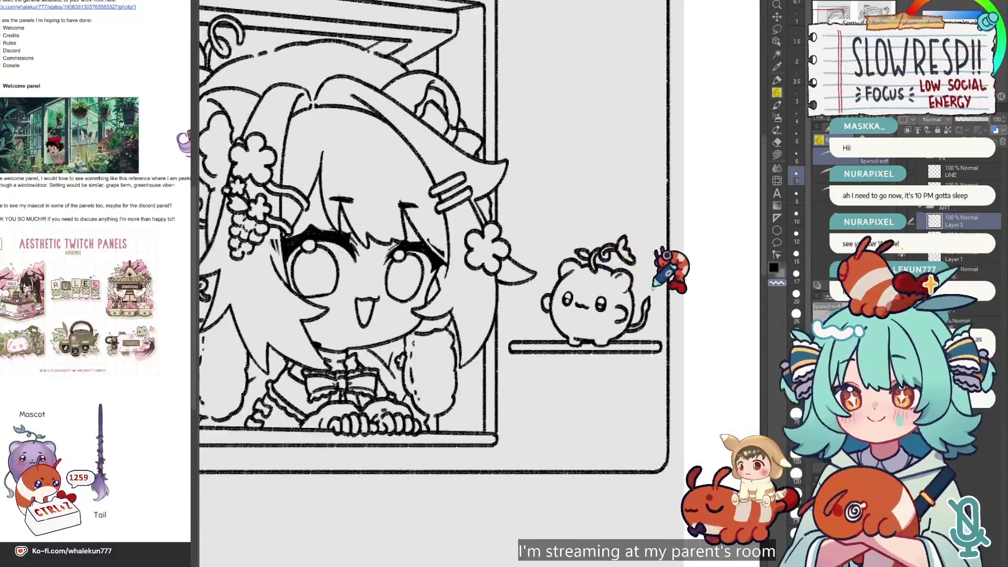
scroll(658, 316, "down", 3)
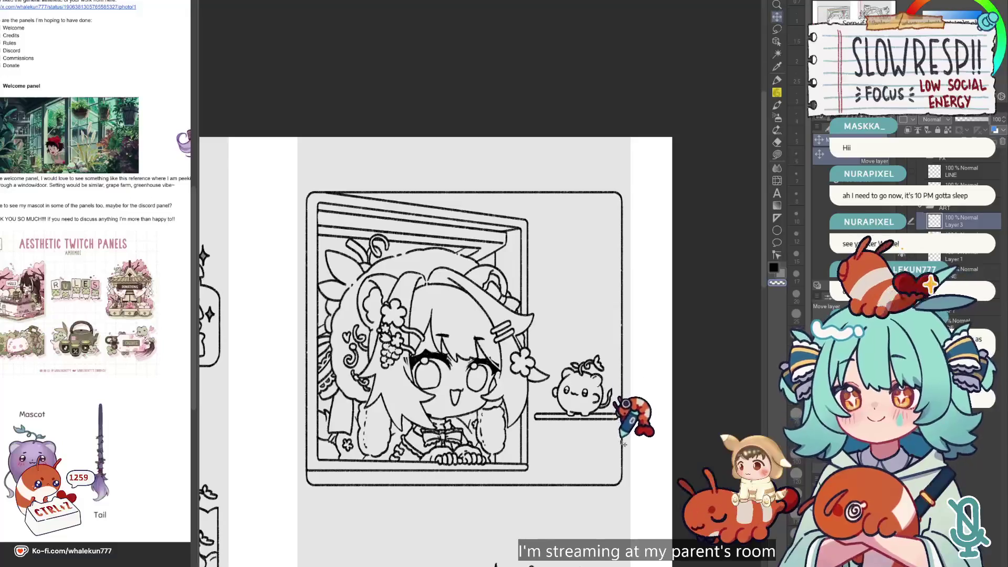
key("h")
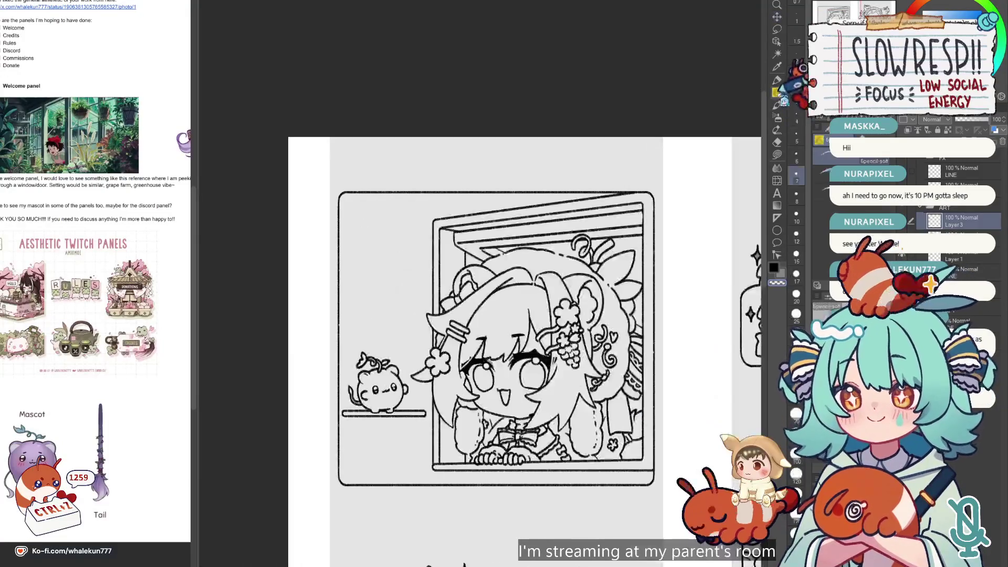
key("h")
key("p")
key("h")
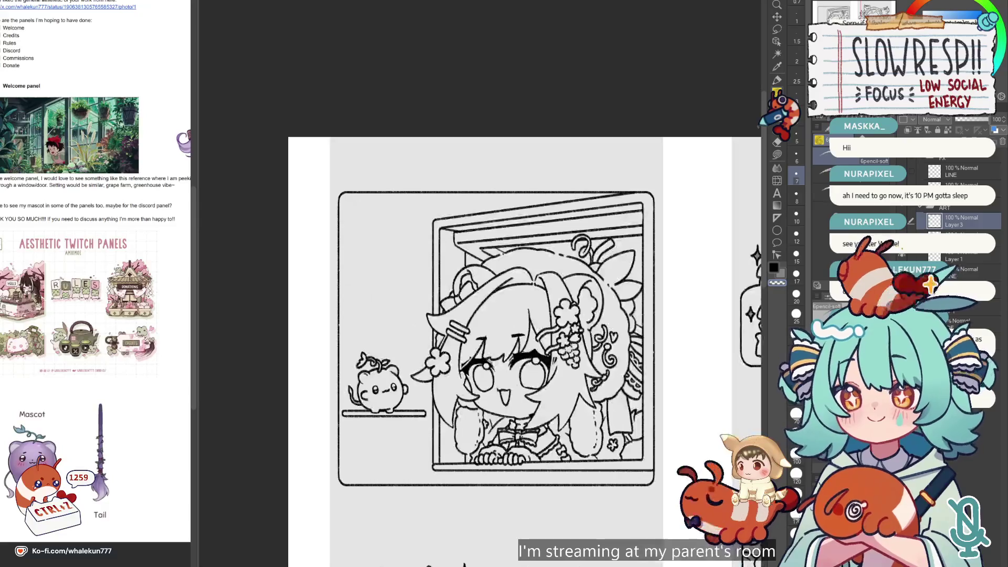
scroll(609, 279, "up", 5)
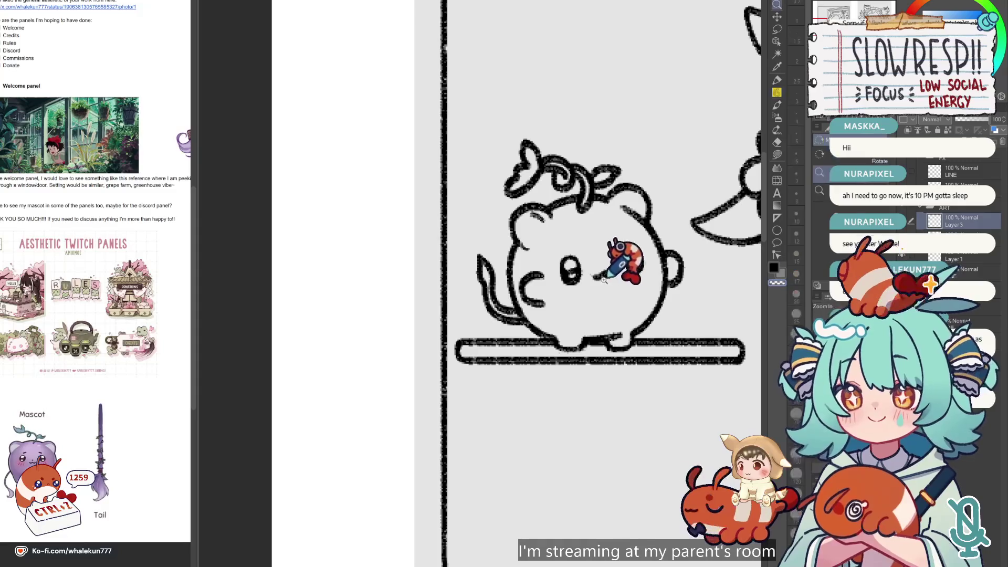
scroll(610, 289, "down", 2)
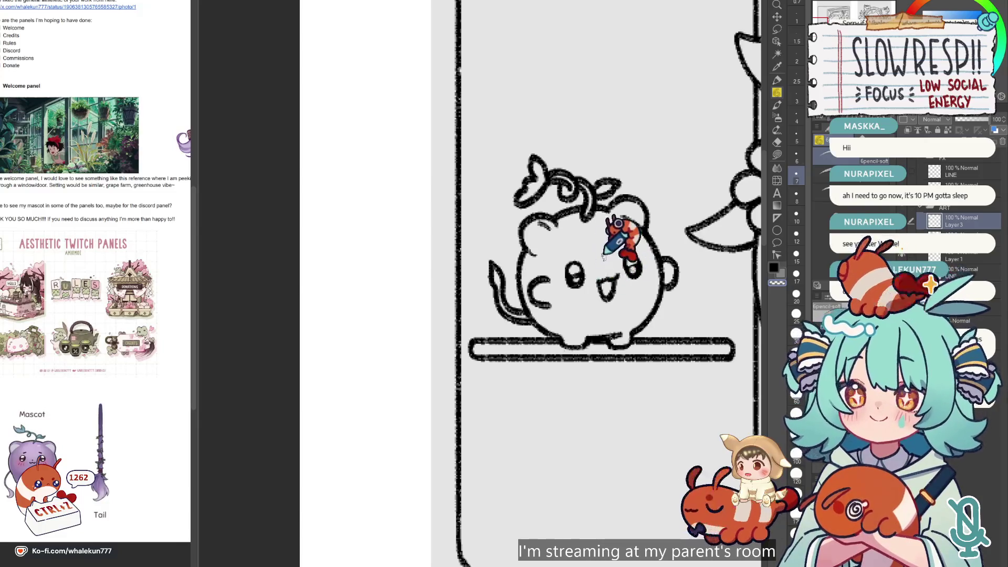
scroll(604, 256, "down", 5)
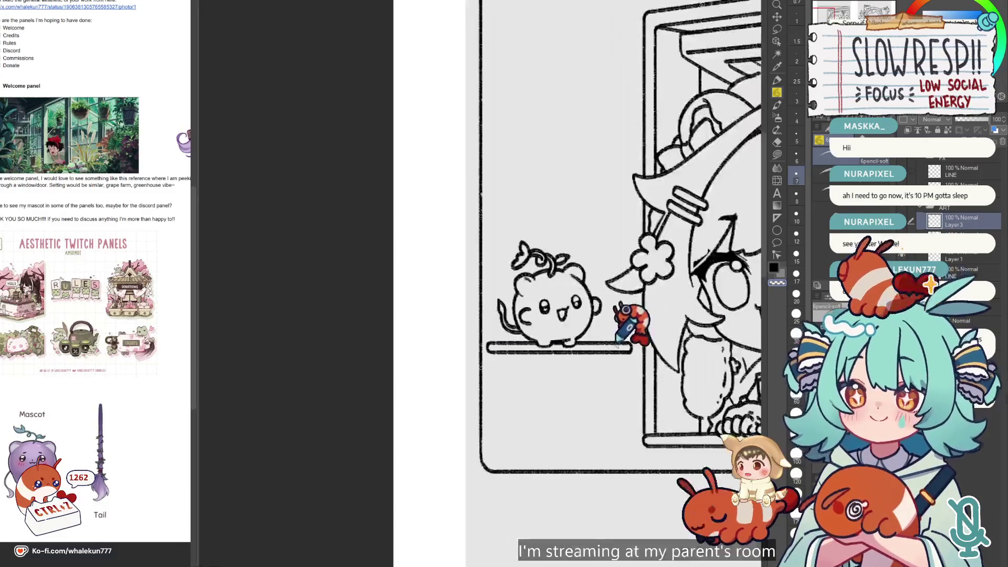
scroll(618, 346, "down", 4)
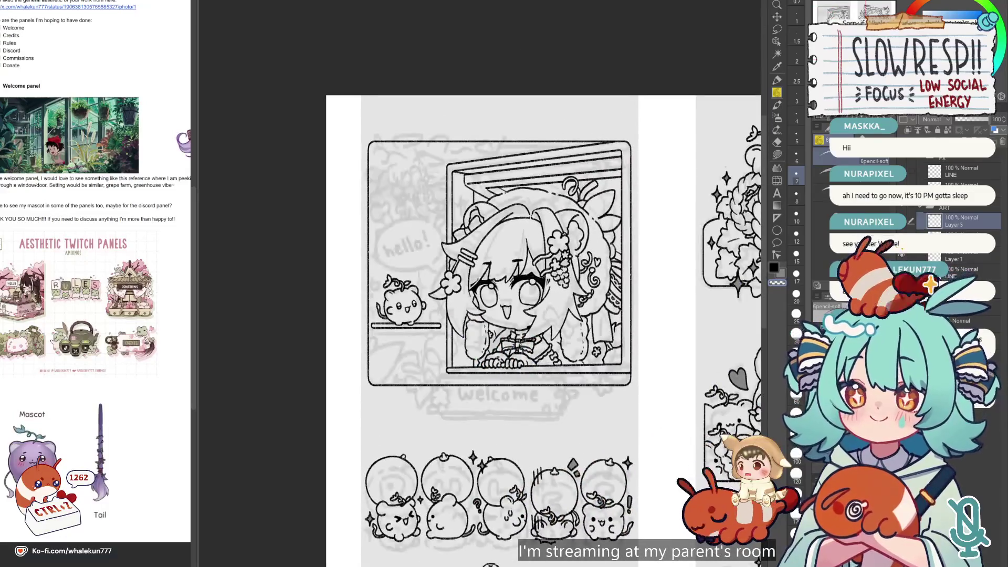
left_click(922, 257)
scroll(563, 258, "down", 5)
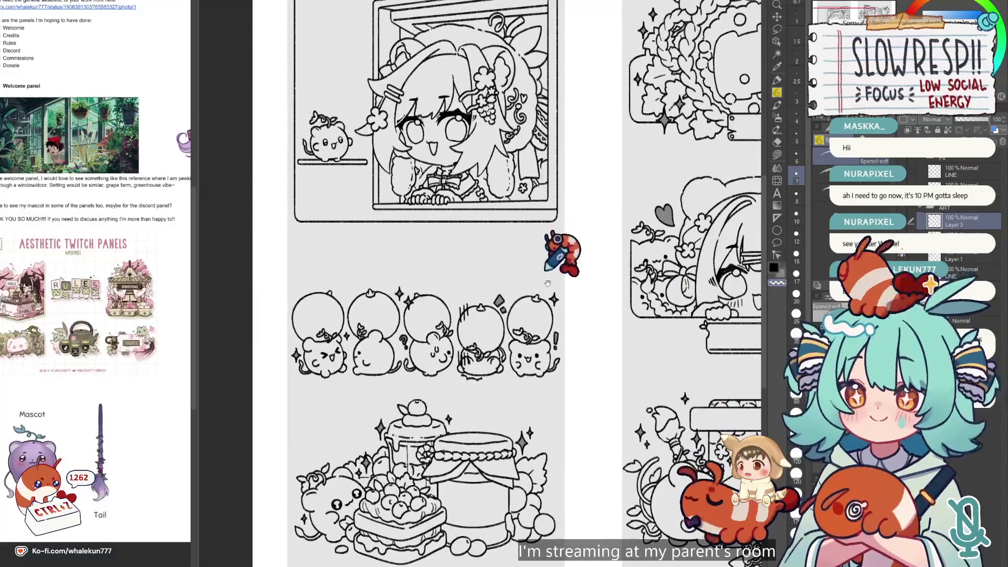
scroll(553, 231, "down", 5)
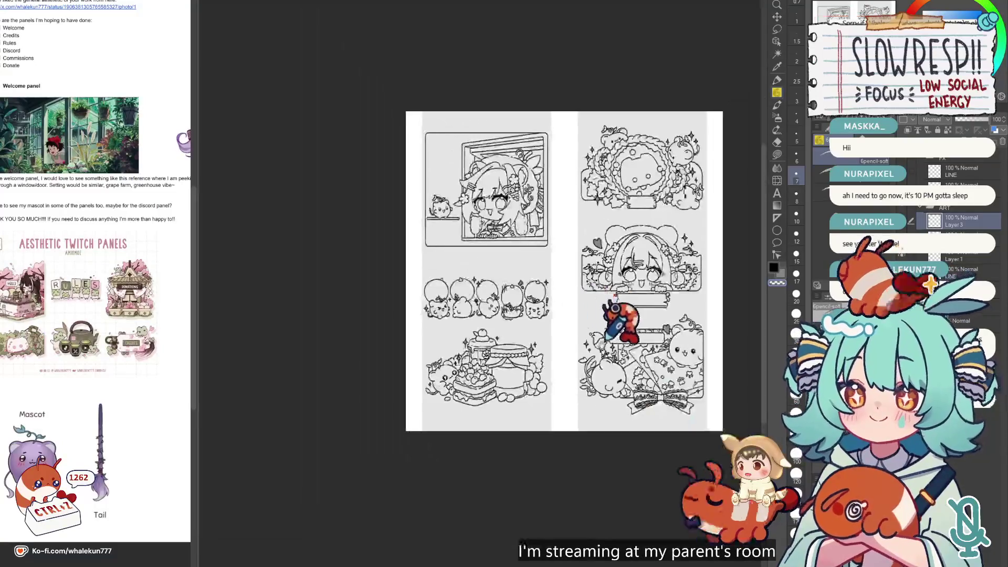
key("h")
key("h")
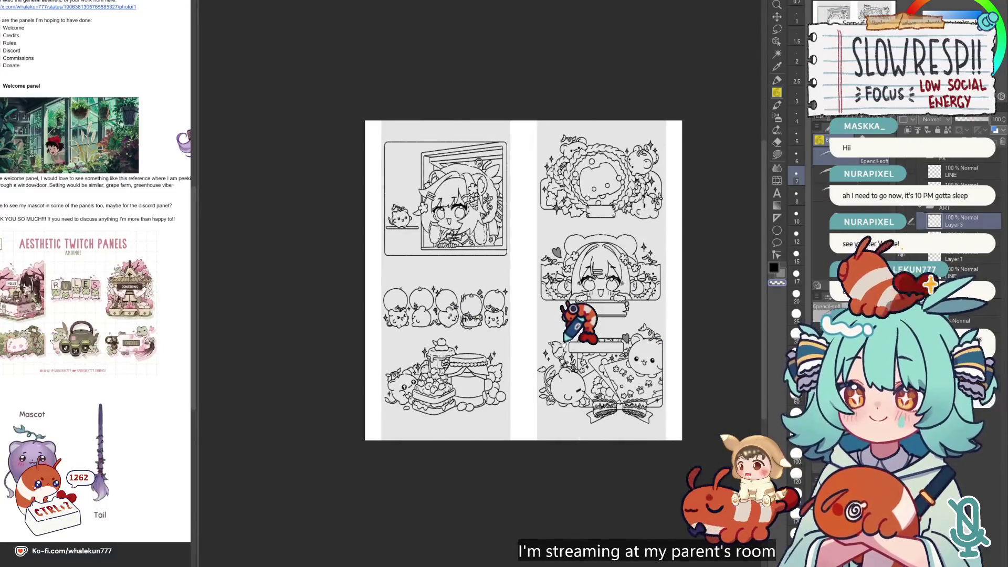
scroll(698, 297, "up", 3)
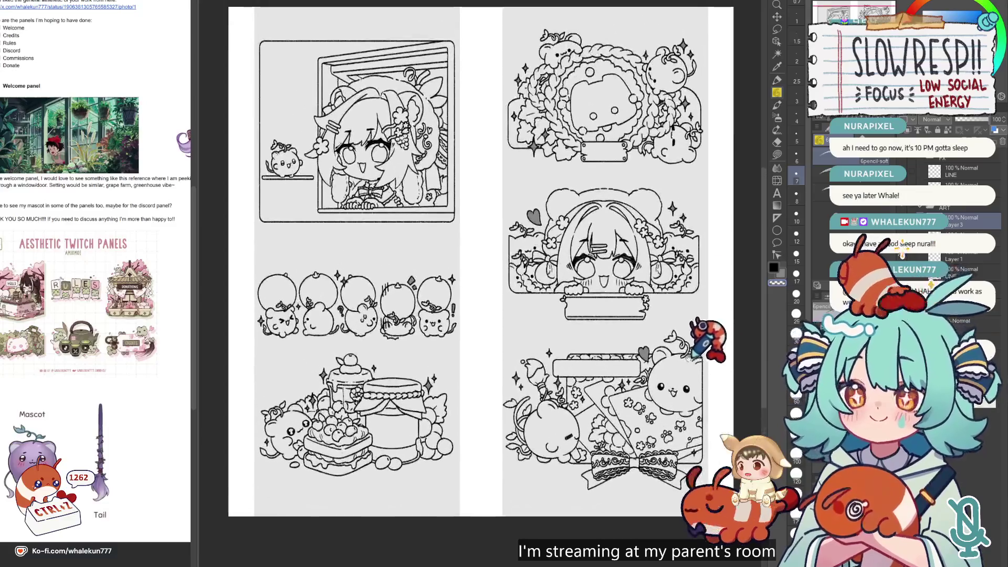
left_click_drag(677, 315, 692, 349)
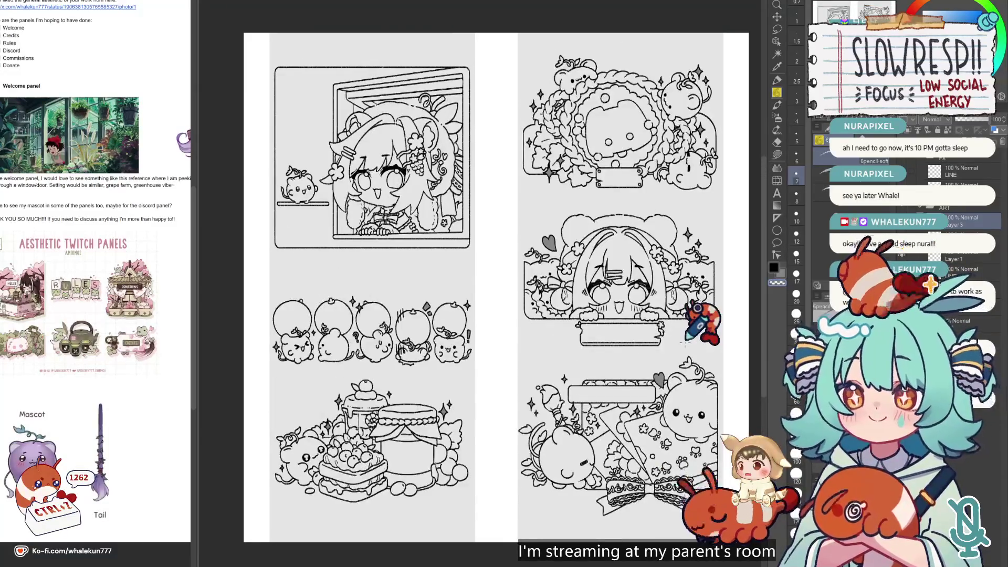
mouse_move(700, 322)
left_mouse_down()
mouse_move(695, 355)
mouse_move(707, 357)
left_mouse_up()
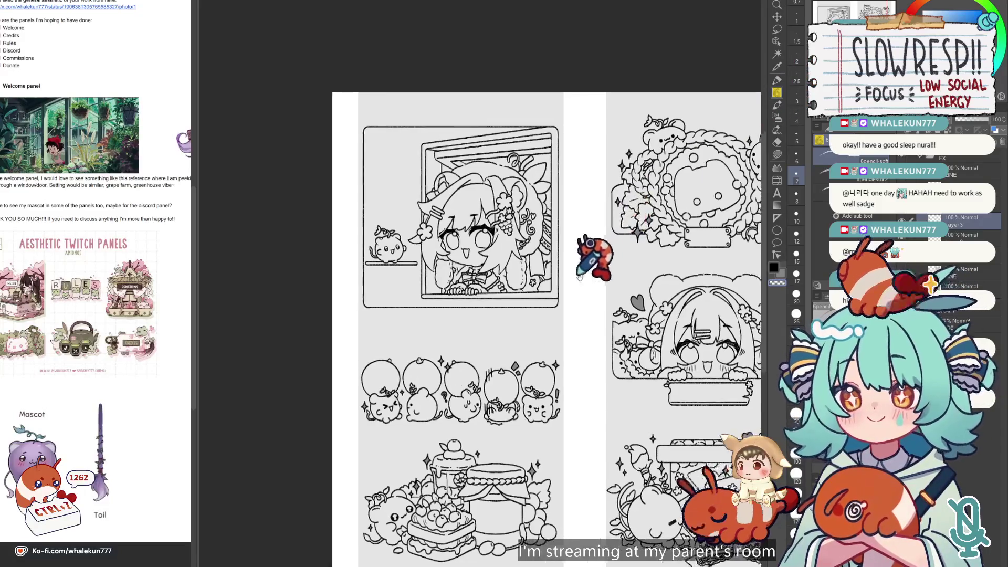
key("h")
scroll(544, 276, "up", 5)
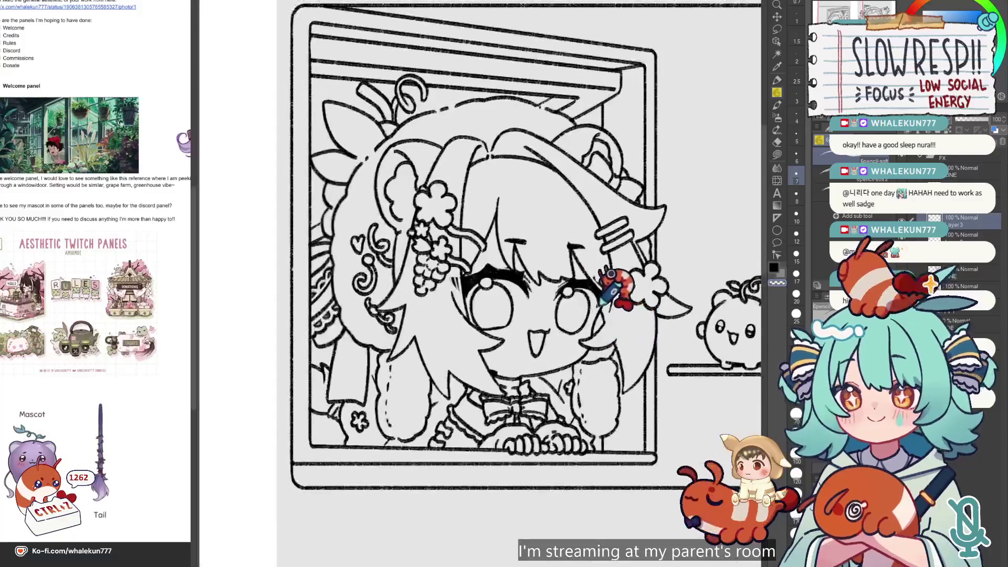
scroll(609, 269, "up", 2)
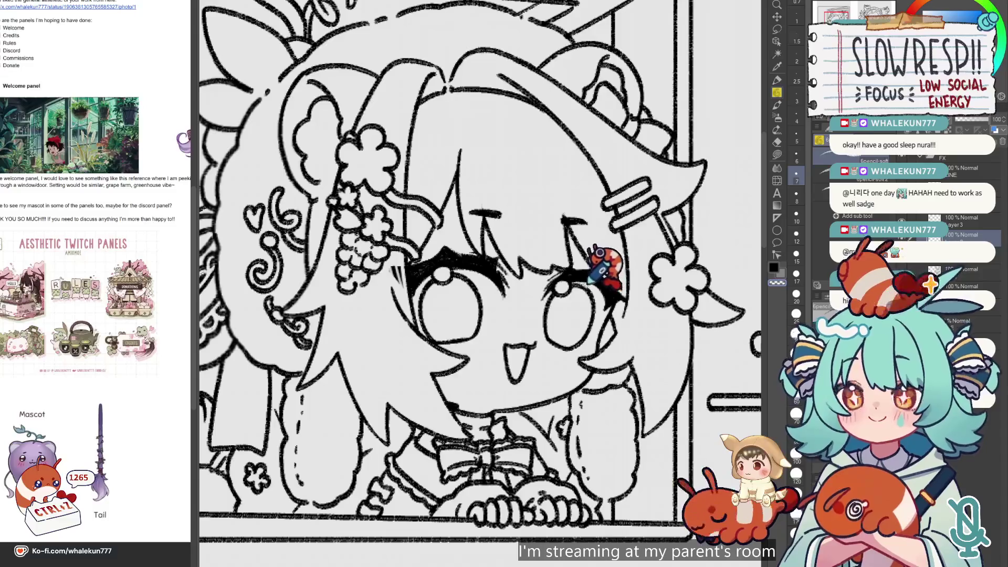
key("h")
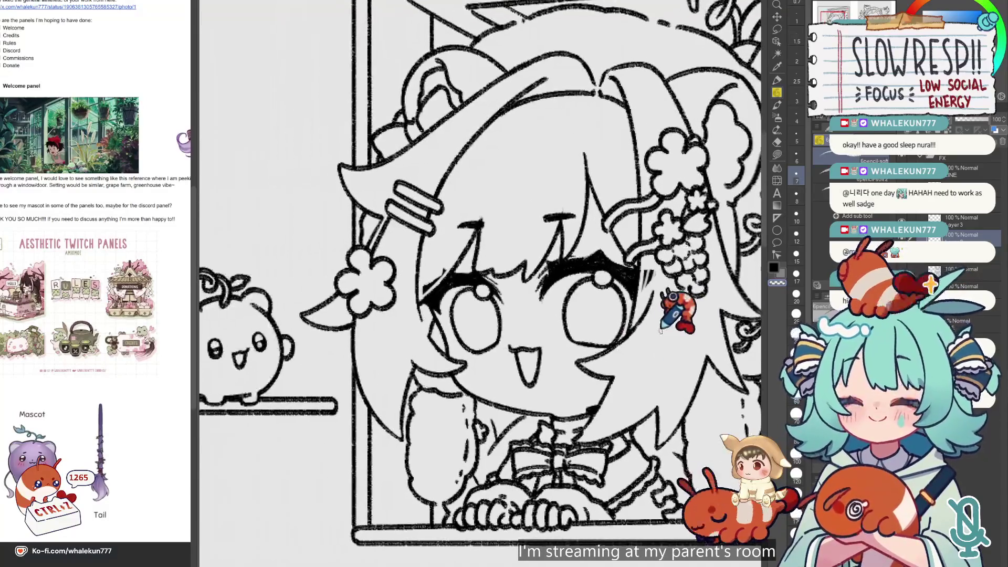
key("ctrl+0")
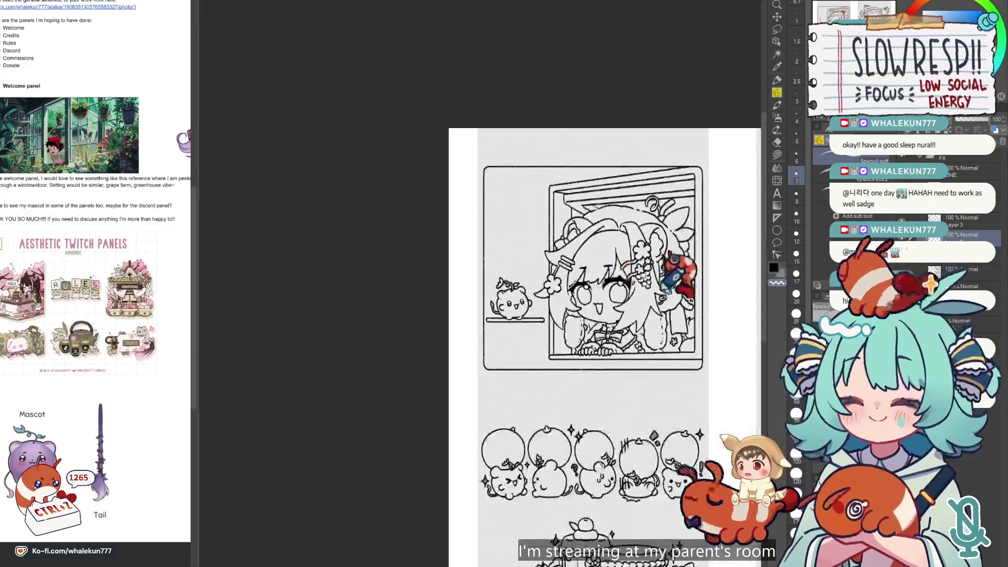
scroll(586, 336, "up", 3)
key("h")
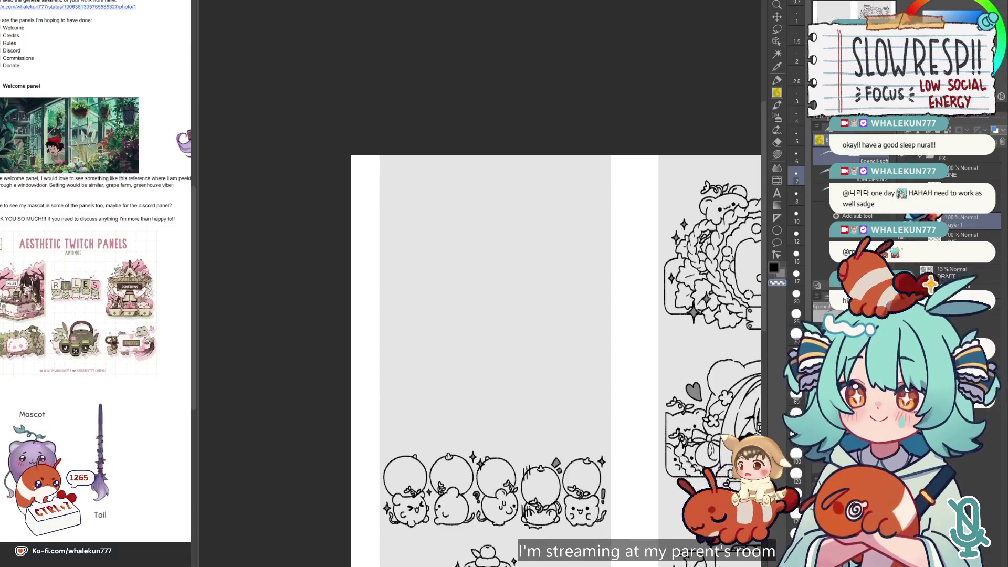
key("h")
key("h")
scroll(652, 372, "down", 5)
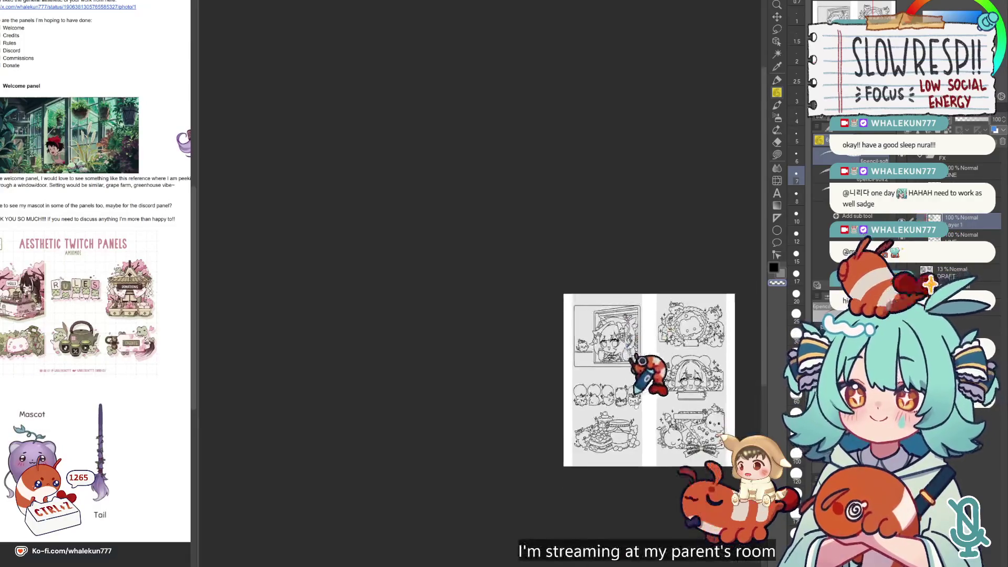
- Show the 13%-opacity DRAFT layer, pick the Linear ruler, and zoom in on the window and mascot
scroll(613, 315, "up", 5)
scroll(593, 398, "up", 3)
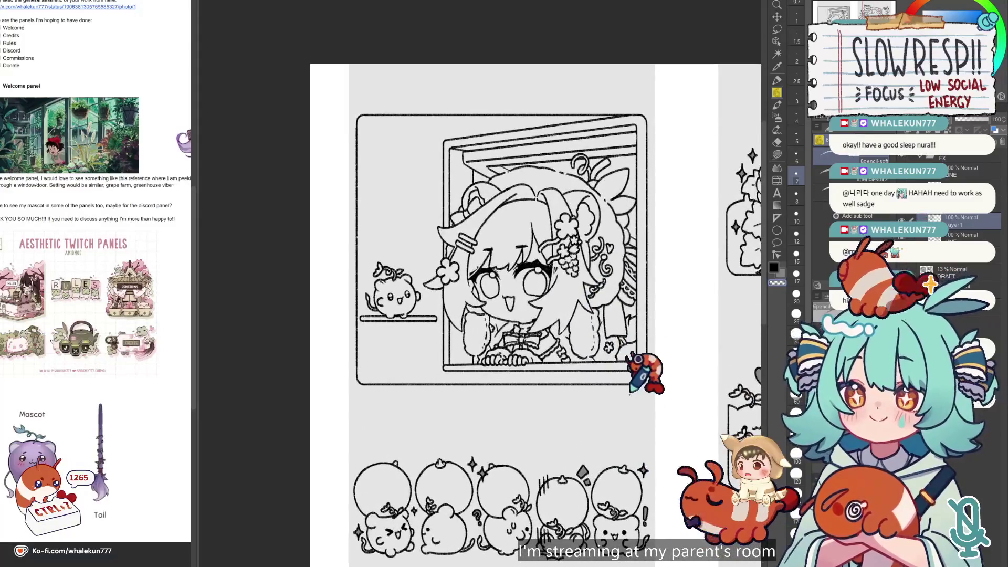
key("ctrl+shift+h")
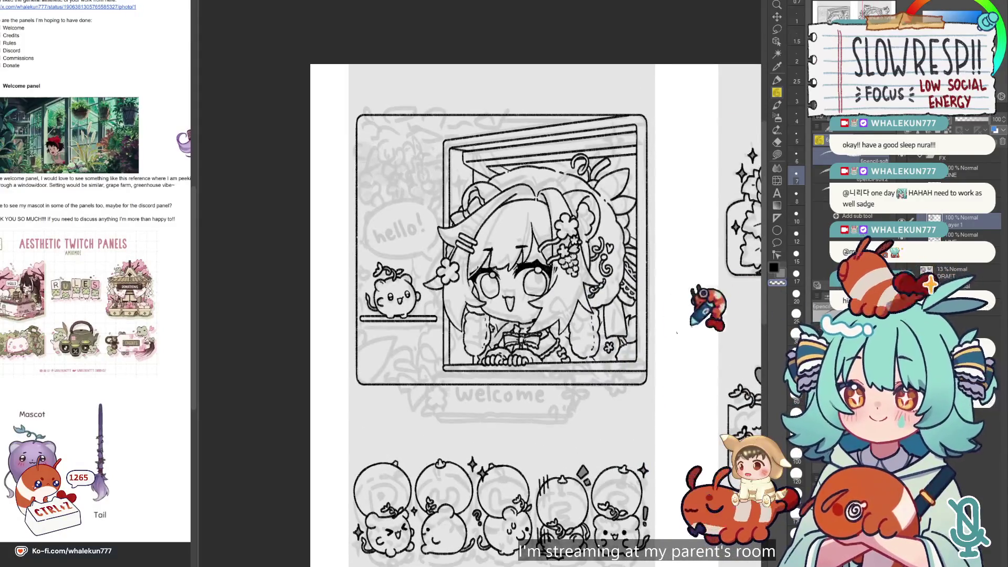
left_click_drag(603, 360, 611, 367)
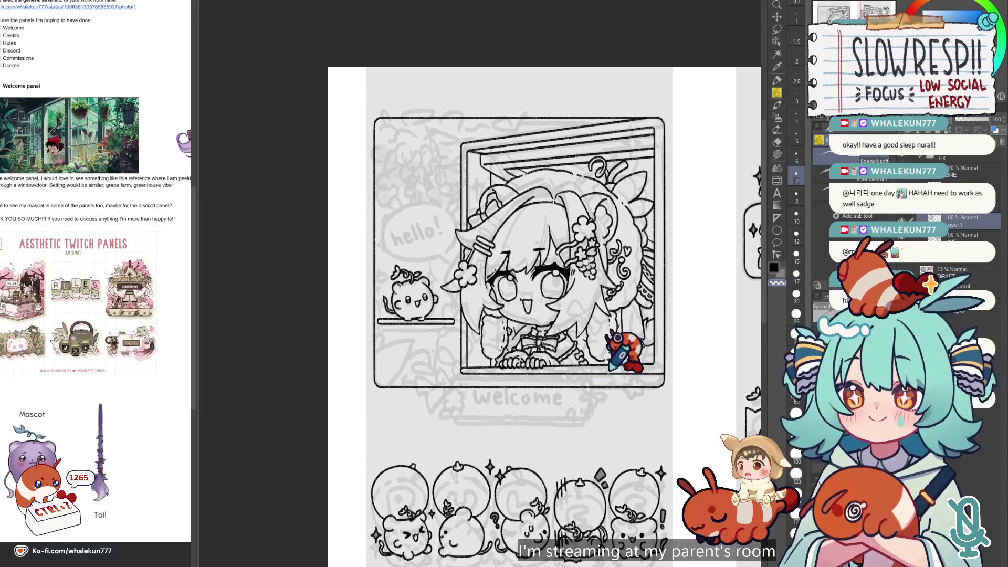
key("u")
scroll(507, 393, "up", 2)
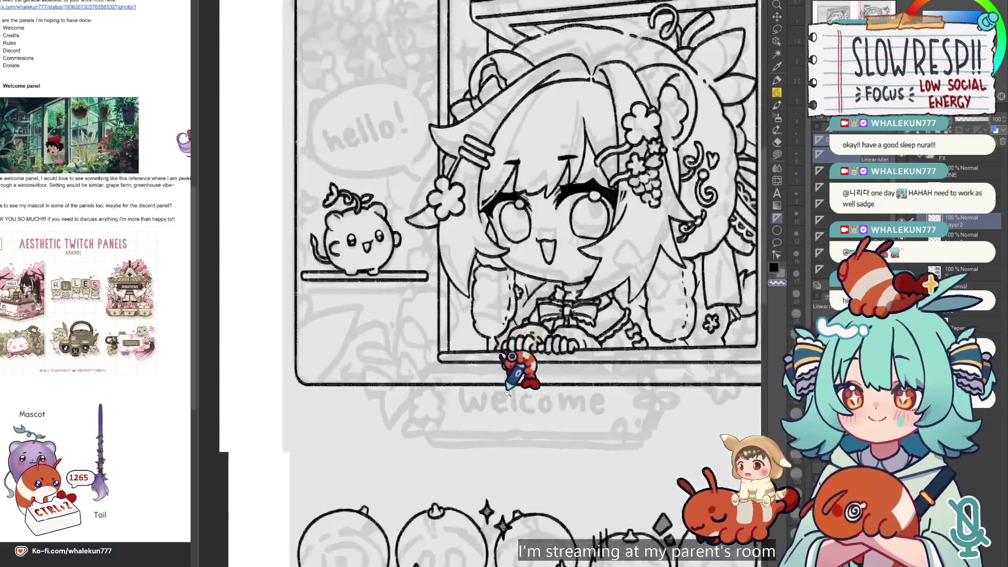
scroll(420, 226, "up", 2)
scroll(619, 356, "down", 2)
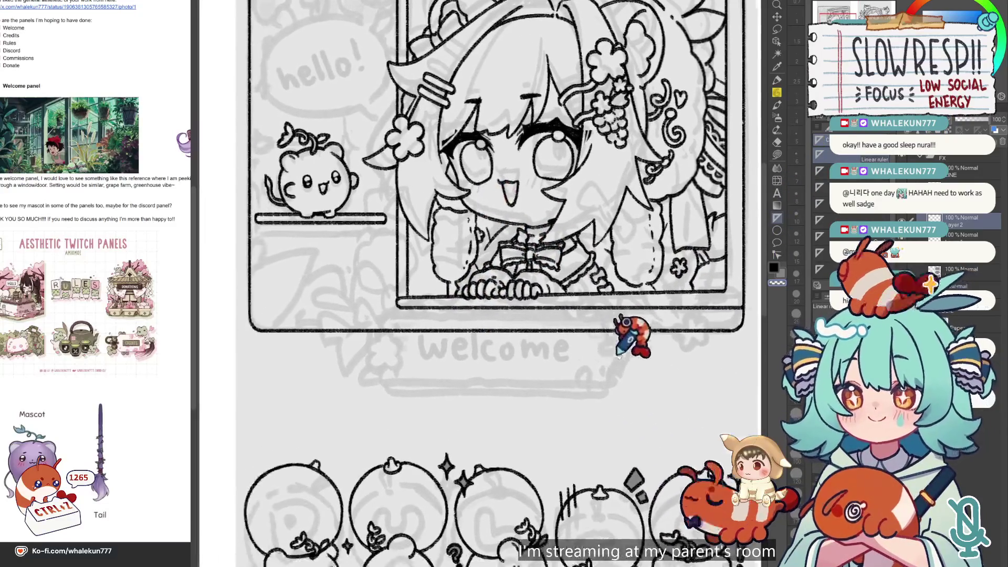
scroll(618, 358, "down", 3)
scroll(415, 446, "up", 3)
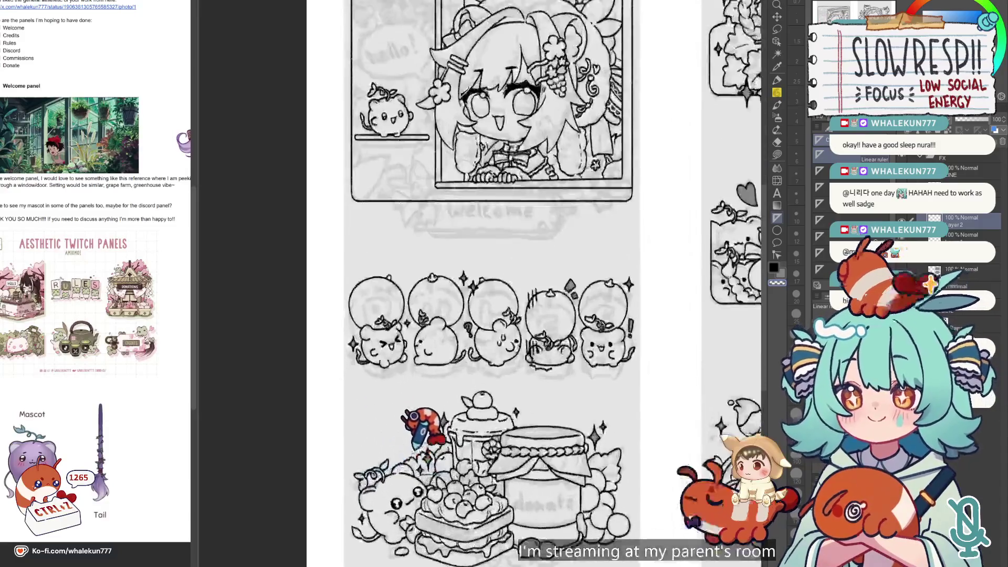
scroll(415, 444, "up", 3)
scroll(484, 304, "up", 2)
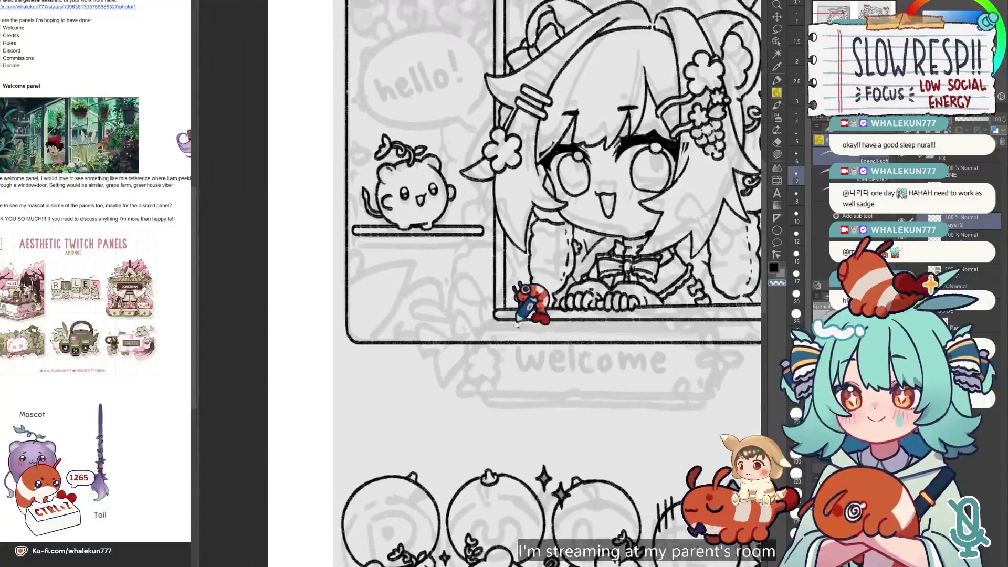
scroll(517, 325, "up", 2)
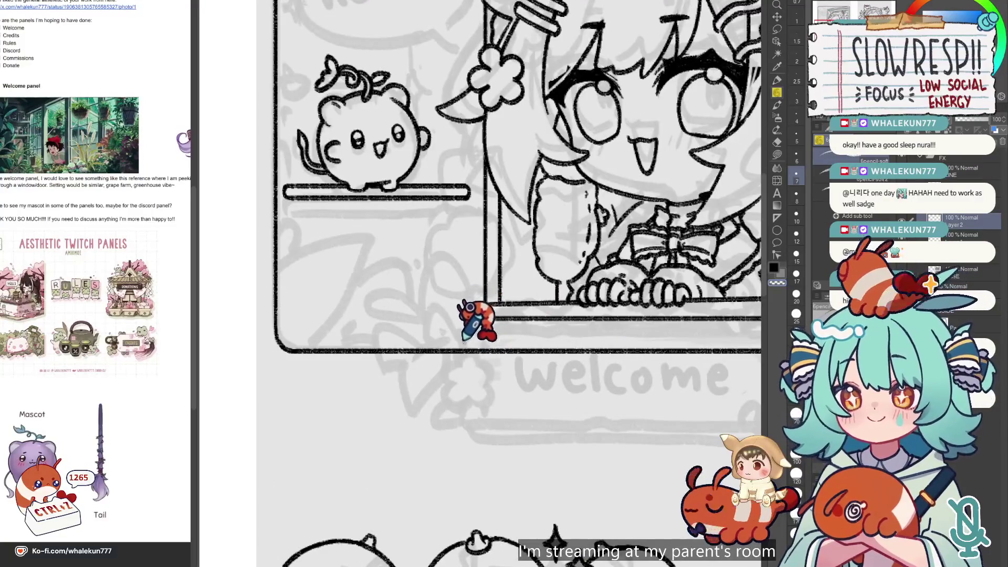
- Ink the plank's wavy left edge and top edge, then redo its bottom edge below the window
left_click_drag(465, 326, 464, 425)
left_click_drag(539, 371, 442, 382)
left_click_drag(385, 339, 685, 339)
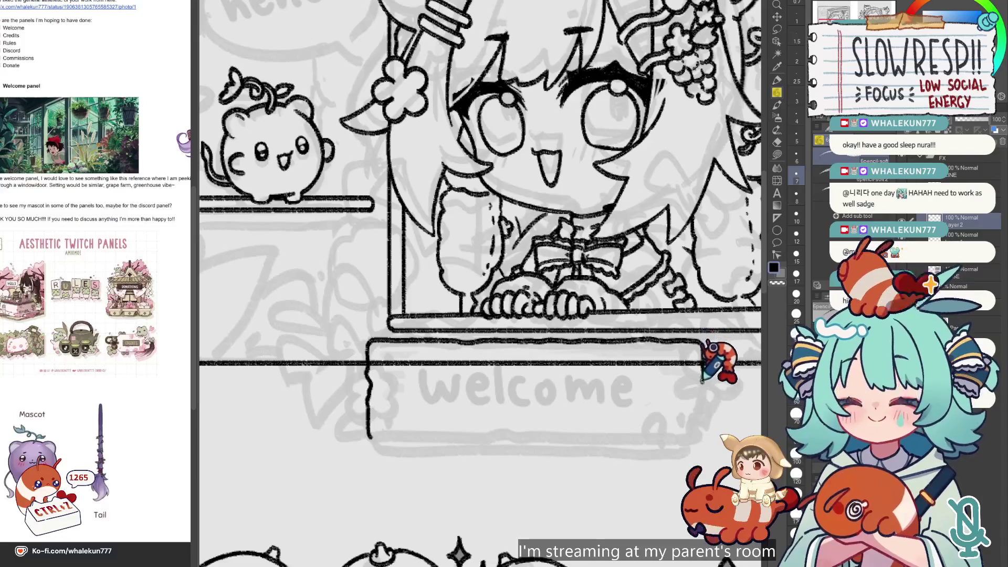
left_click_drag(702, 382, 676, 348)
key("ctrl+z")
key("ctrl+z")
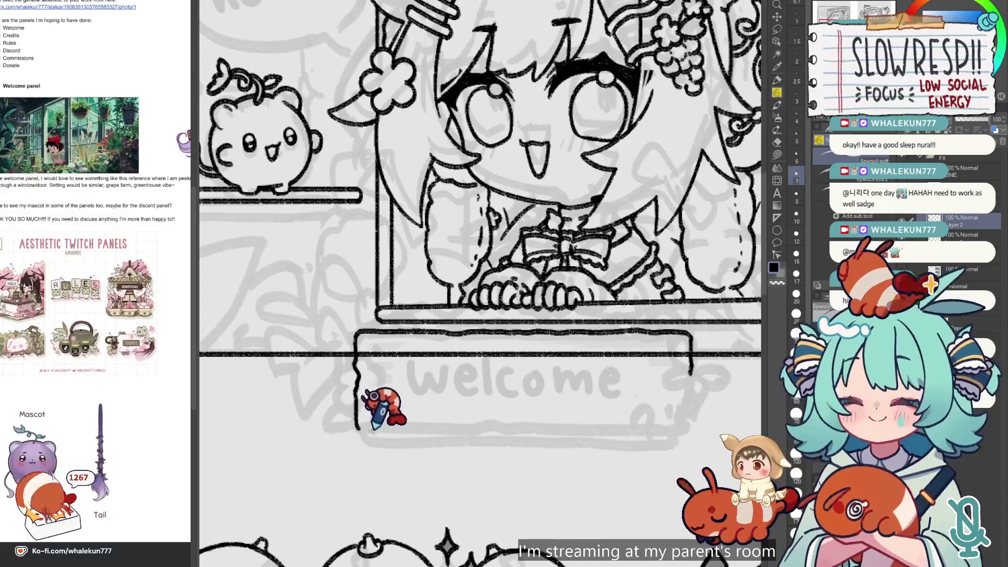
left_click_drag(357, 431, 689, 426)
- Erase and redraw the right part of the plank's bottom edge, then undo the last strokes
left_click_drag(605, 379, 570, 322)
key("e")
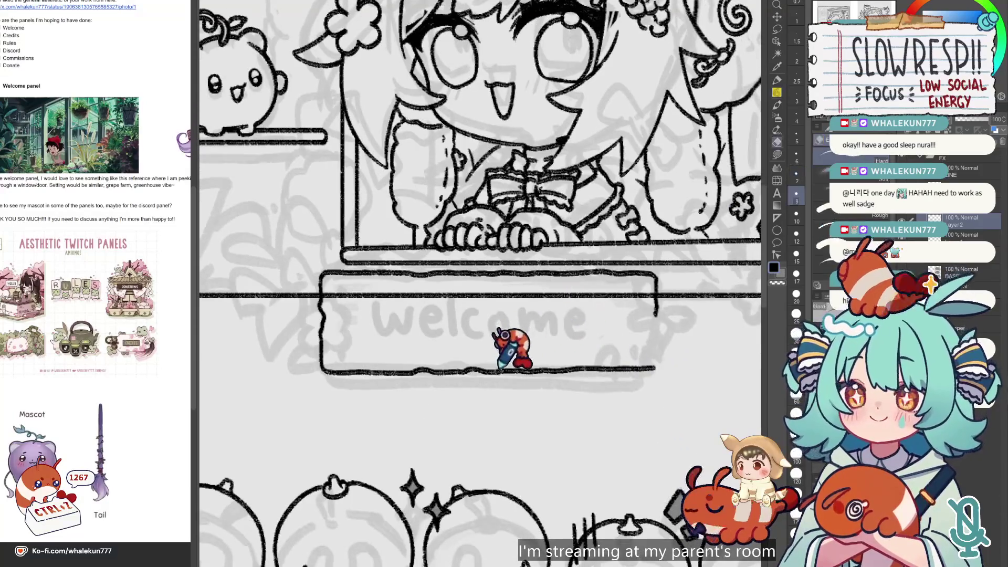
left_click_drag(493, 367, 693, 365)
key("p")
mouse_move(490, 371)
left_mouse_down()
mouse_move(637, 371)
mouse_move(651, 329)
left_mouse_up()
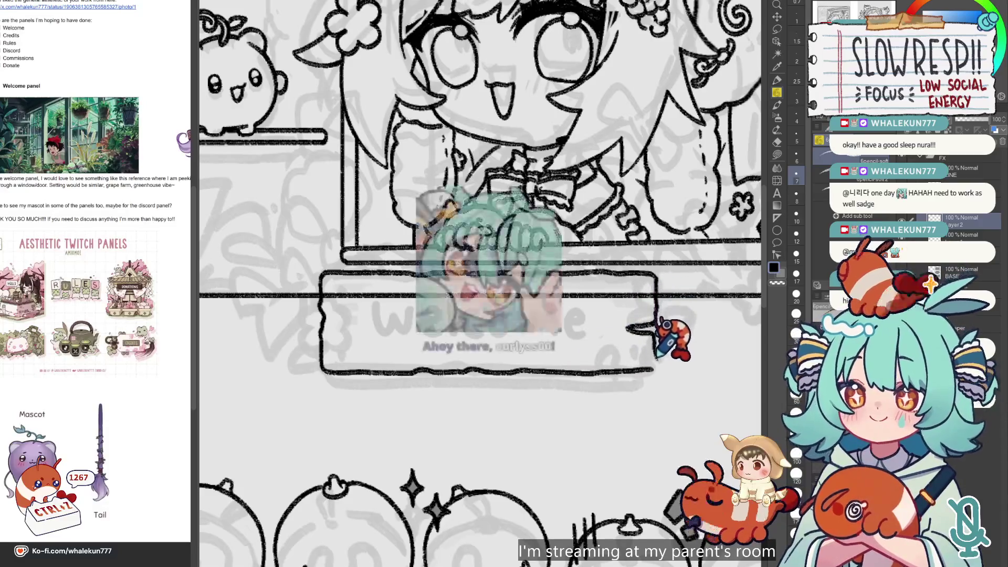
scroll(629, 381, "up", 1)
scroll(629, 381, "up", 2)
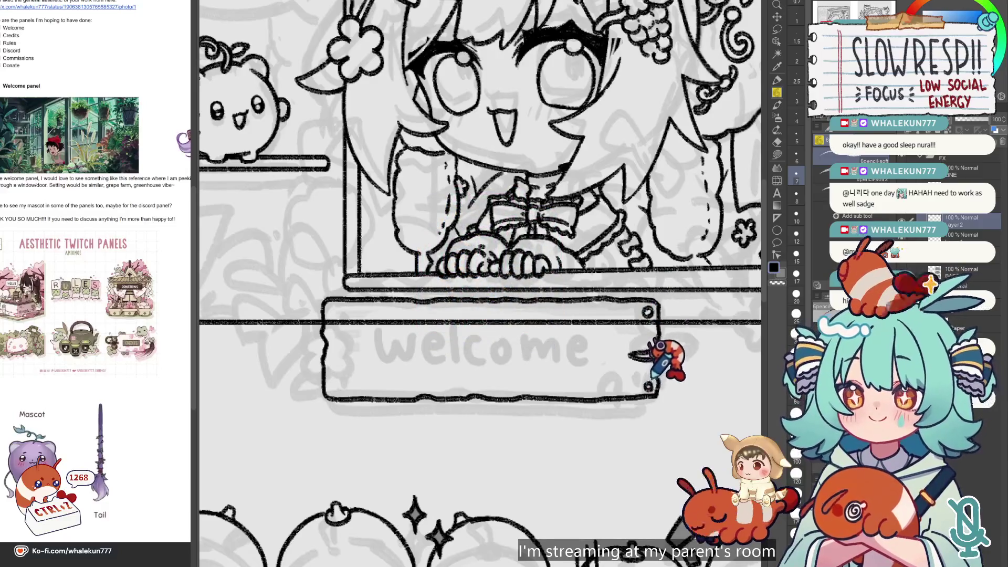
key("ctrl+z")
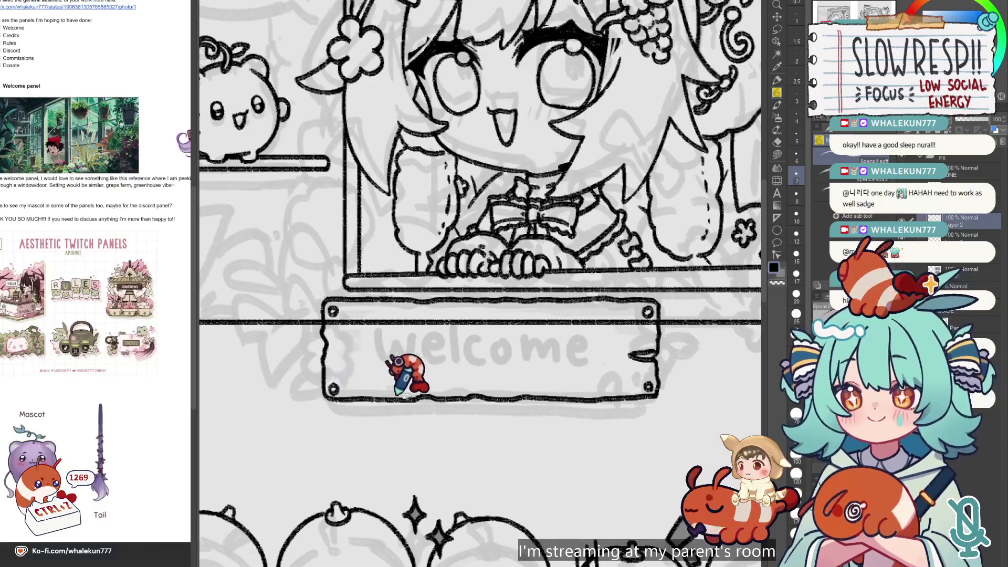
scroll(420, 387, "down", 3)
scroll(420, 387, "up", 4)
scroll(422, 389, "up", 1)
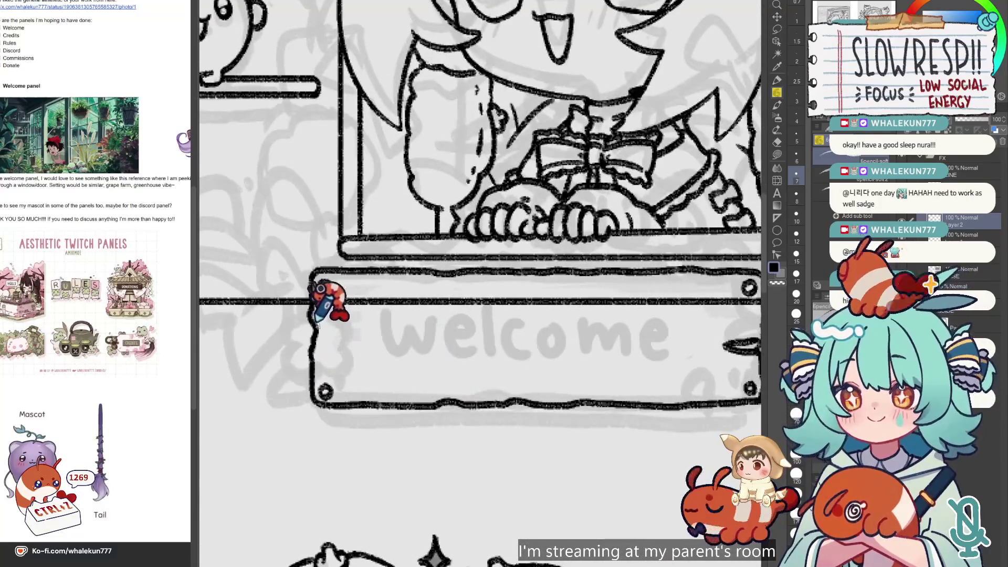
key("ctrl+z")
key("ctrl+z")
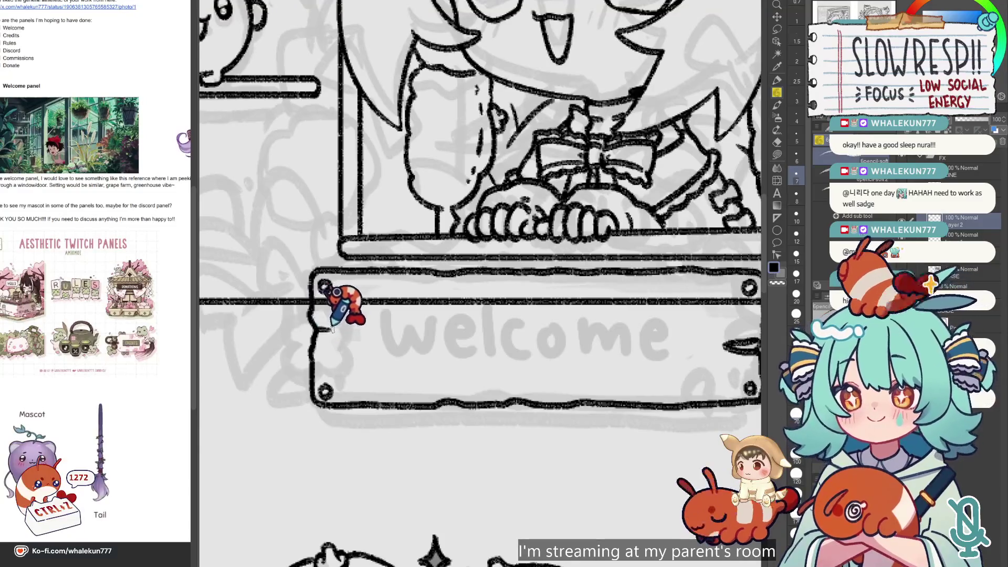